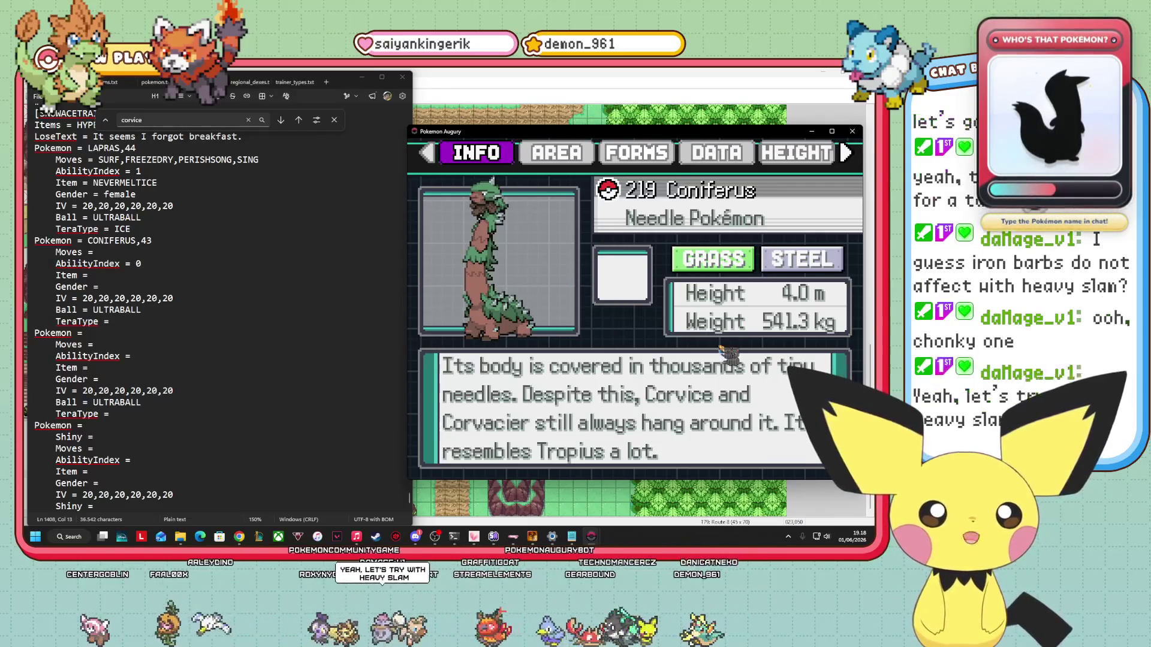
Switch Coniferus's Pokédex entry to its DATA page and move to the Moves button.
key("Right")
key("Right")
key("Right")
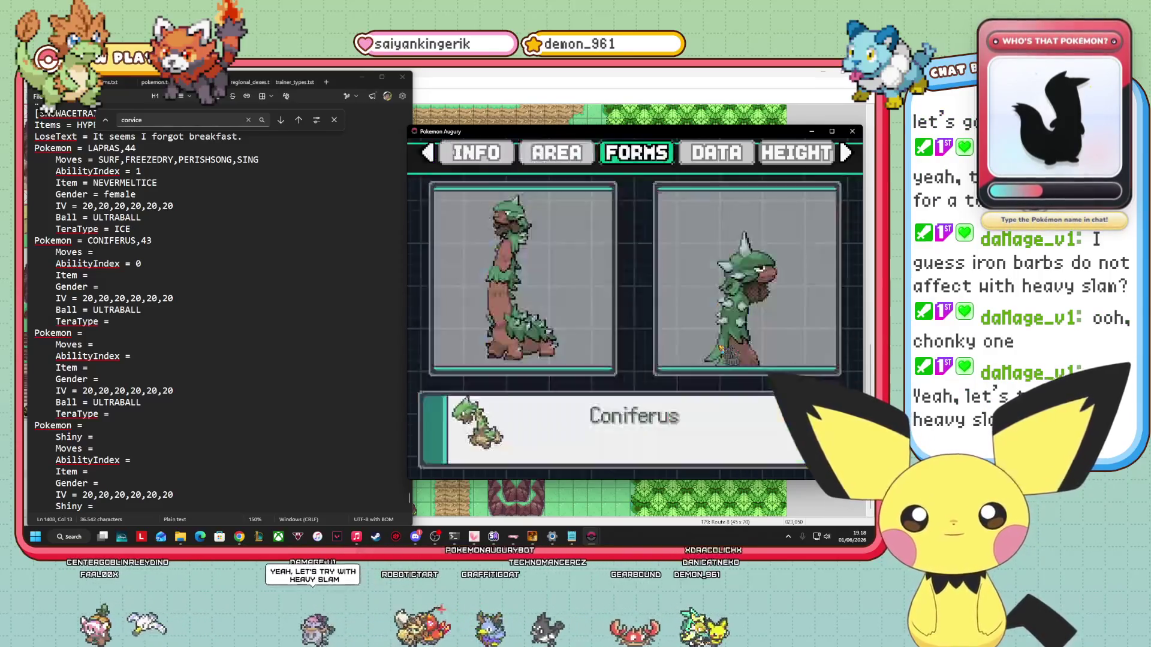
key("Up")
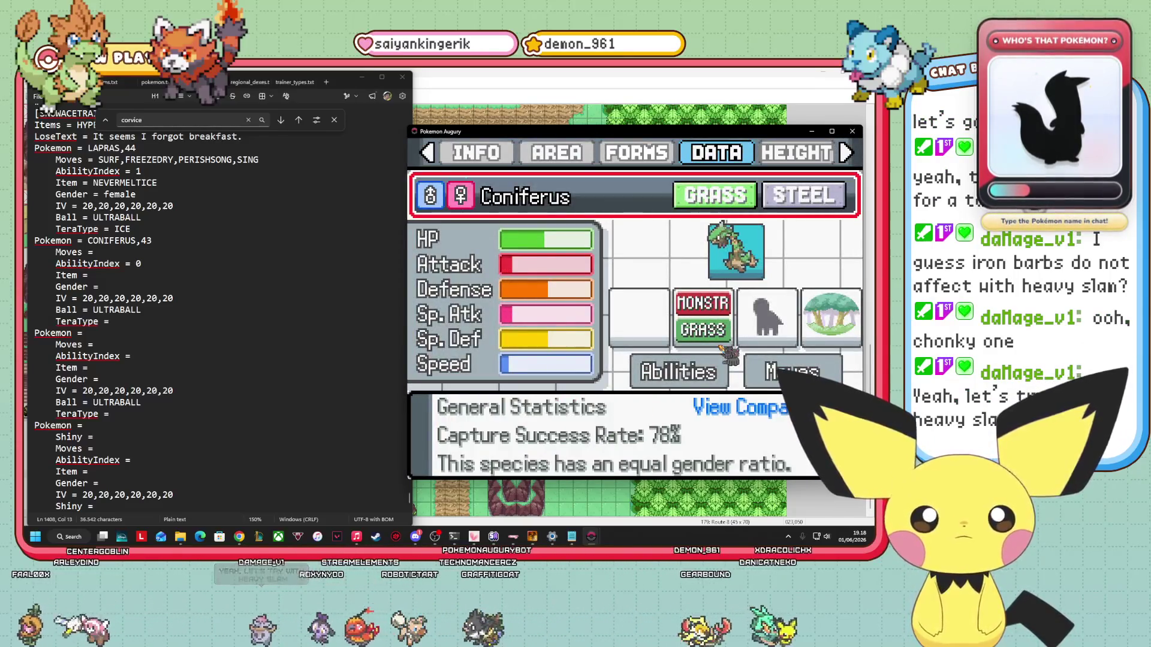
key("Up")
key("Down")
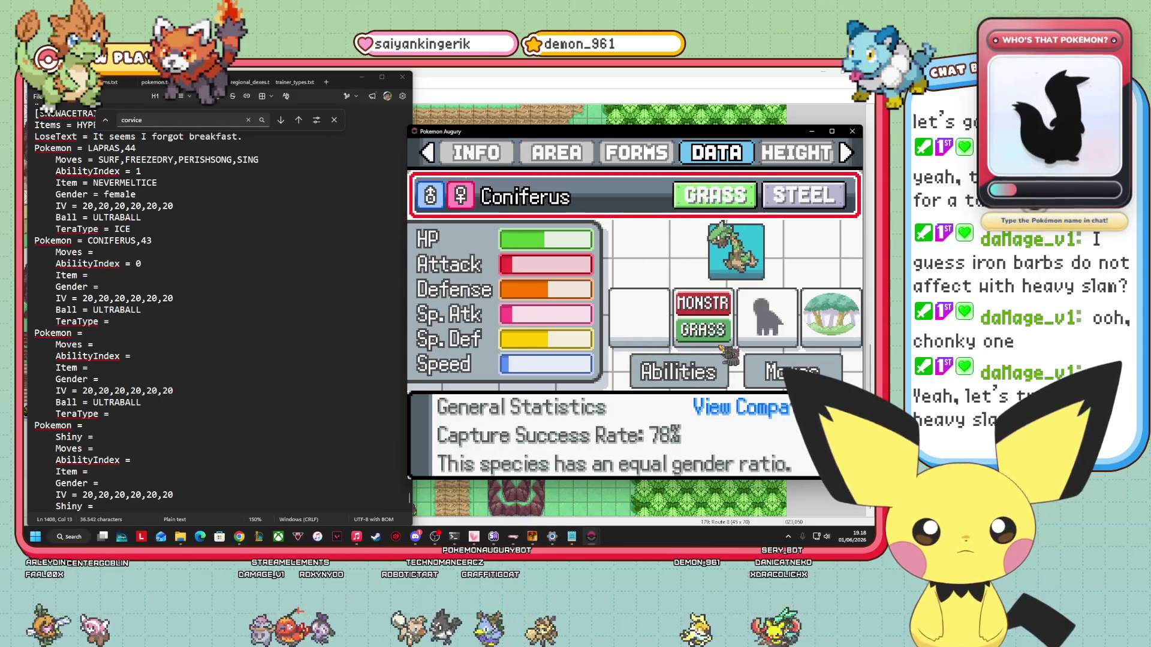
key("Down")
key("Right")
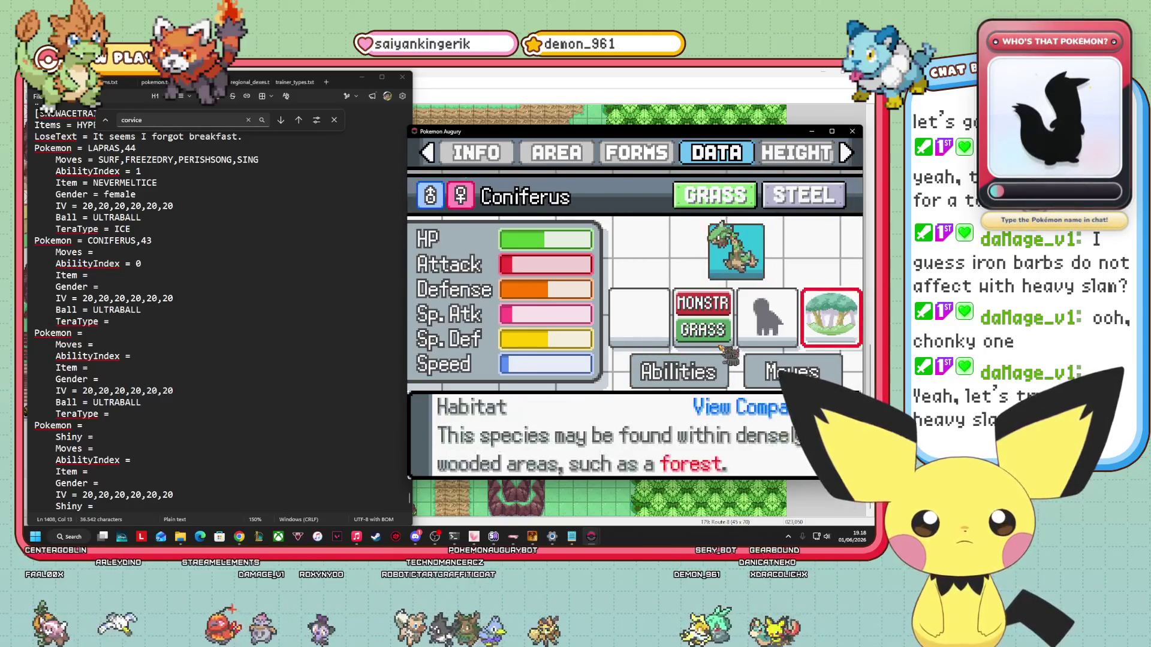
key("Down")
Open the level-up moves list down to Heavy Slam (level 61) and start typing it in the trainer file.
key("Return")
key("Down")
key("Down")
key("Down")
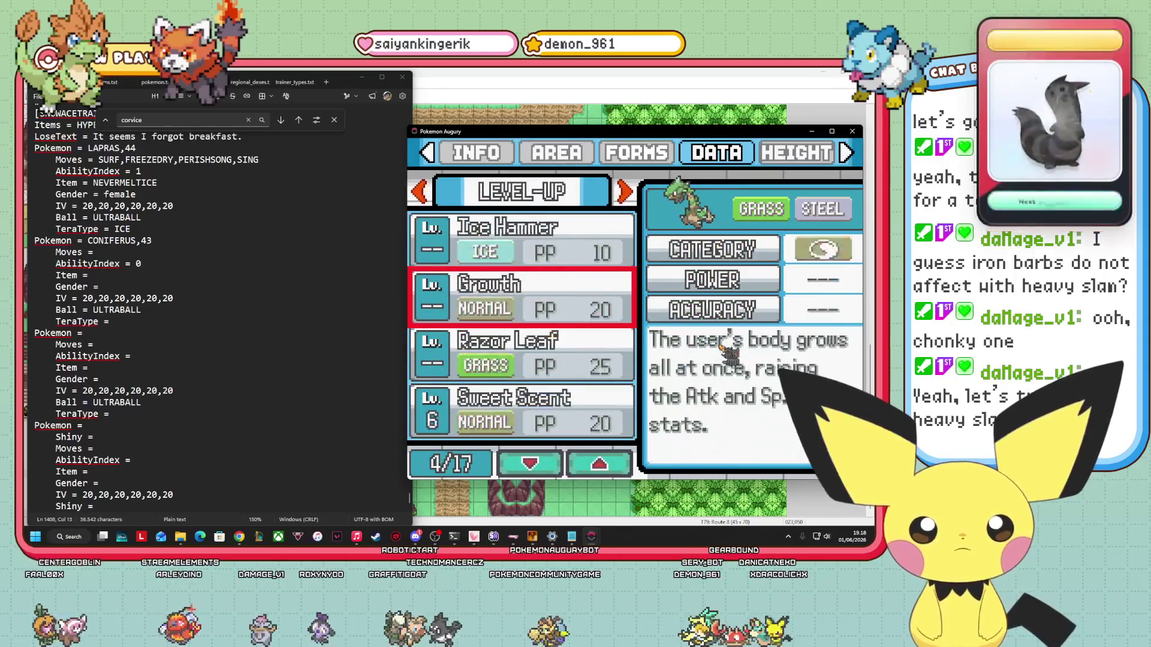
key("Down")
key("Down")
key("Down")
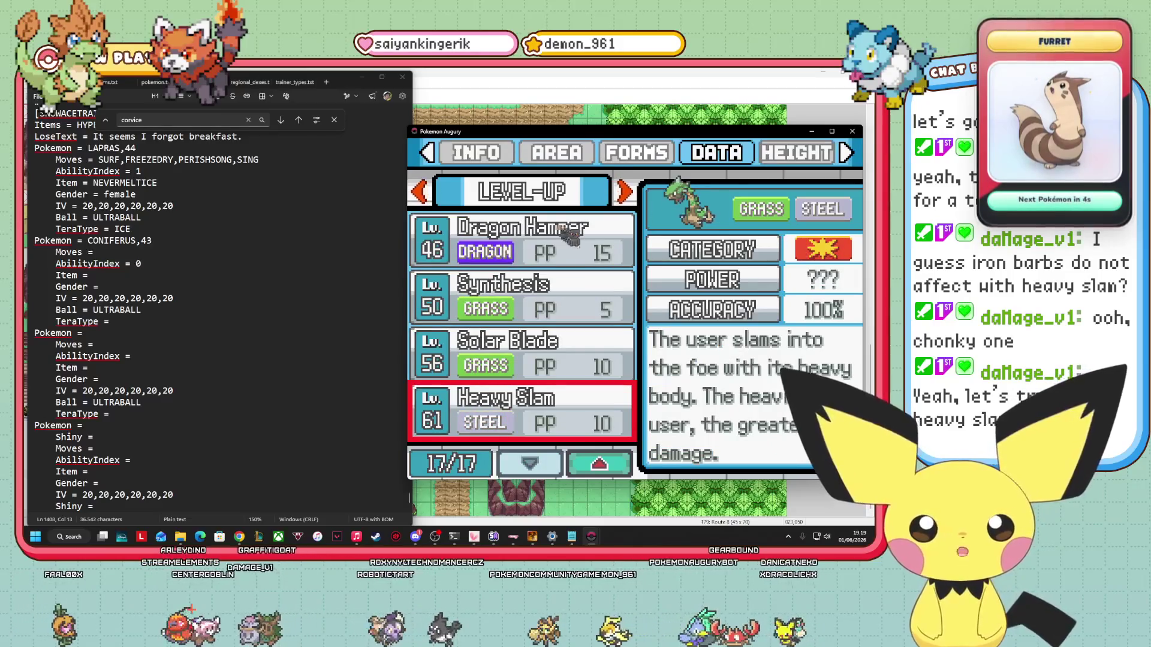
key("alt+Tab")
type("H")
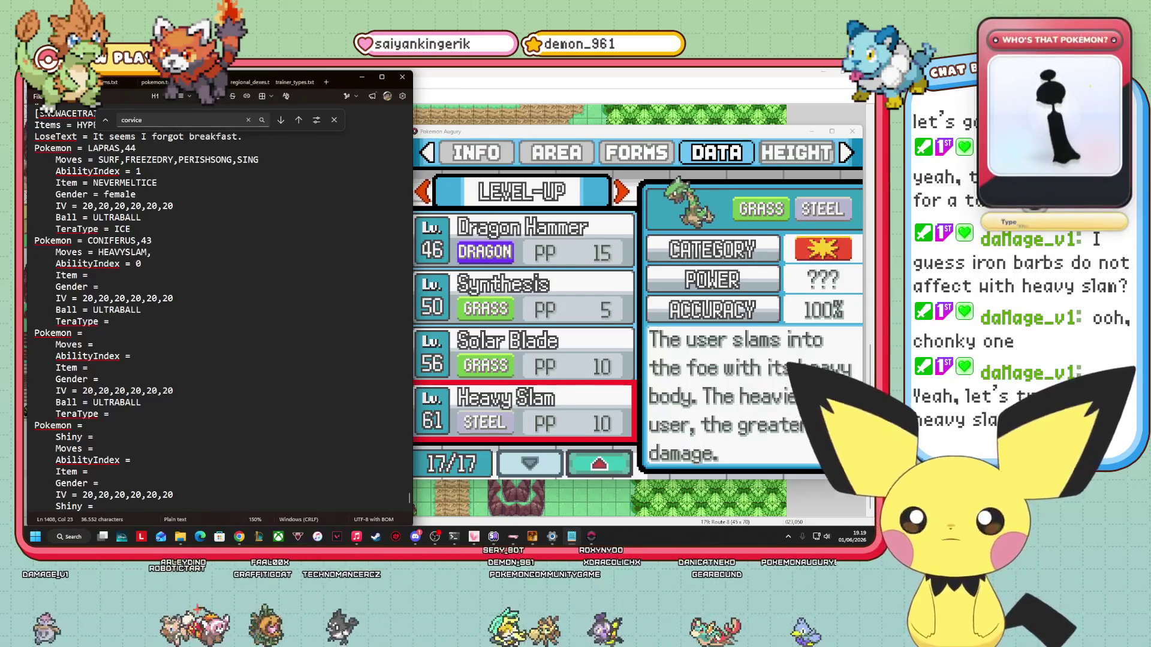
Recheck Dragon Hammer and Heavy Slam in the Pokédex, then show Coniferus's TM/Tutor moves.
left_click(775, 344)
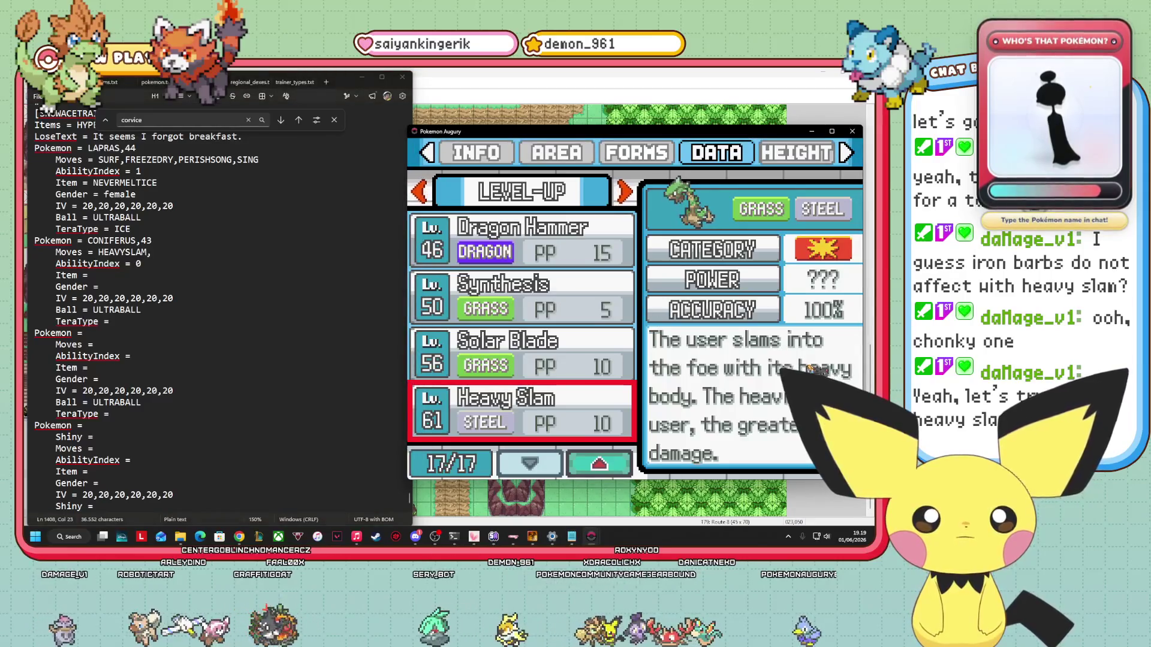
key("Up")
key("Up")
key("Up")
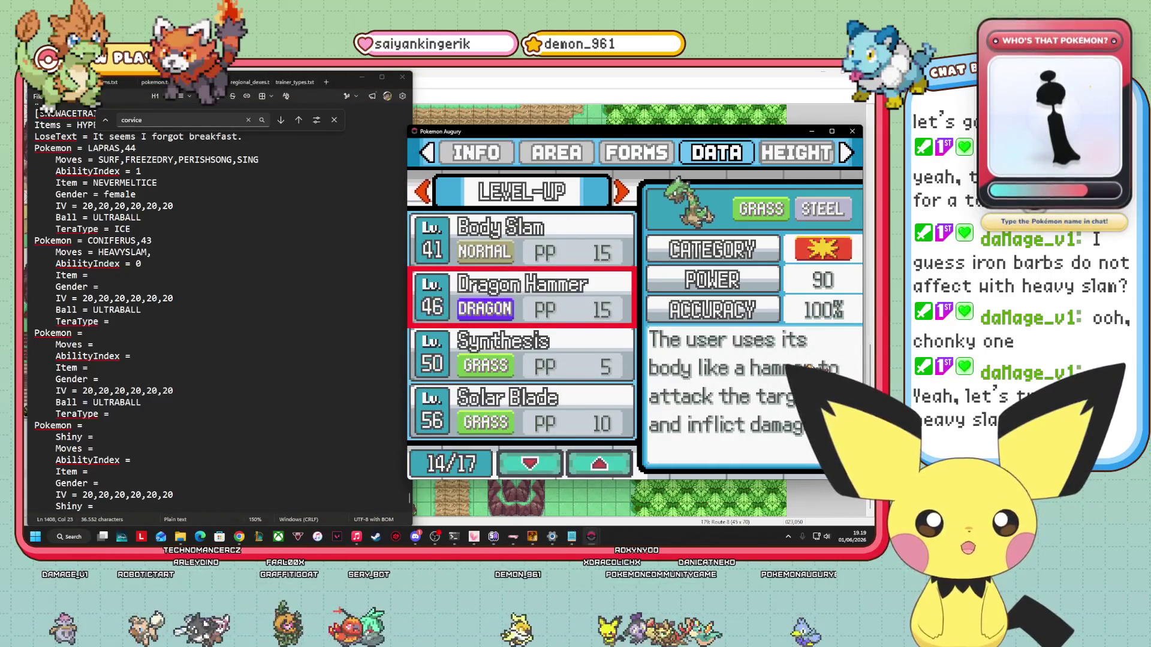
key("Down")
key("Down")
key("Down")
key("Up")
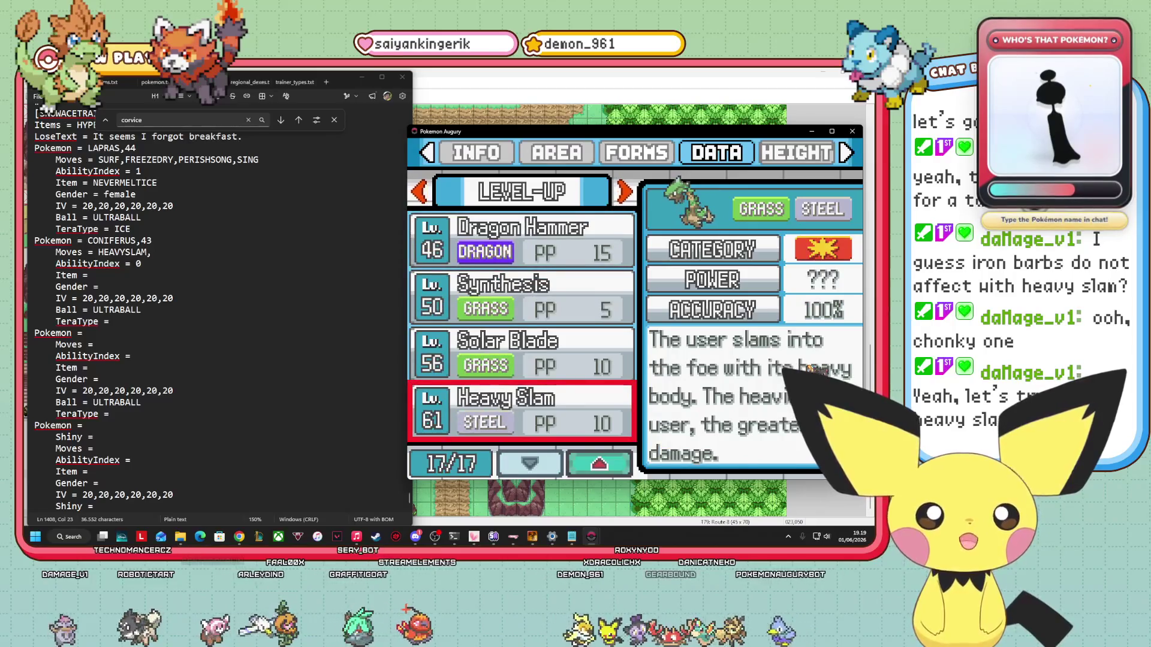
key("Right")
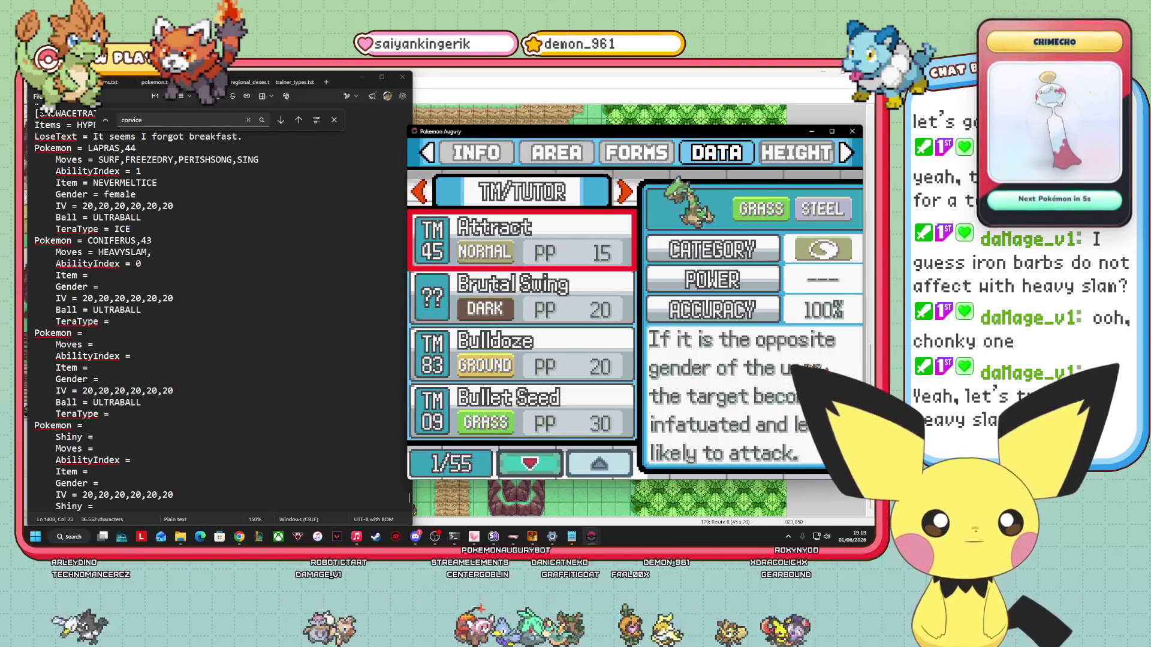
Read the TM/Tutor moves from Brutal Swing through Bulldoze, Cut and Dragon Pulse to Earthquake.
key("Down")
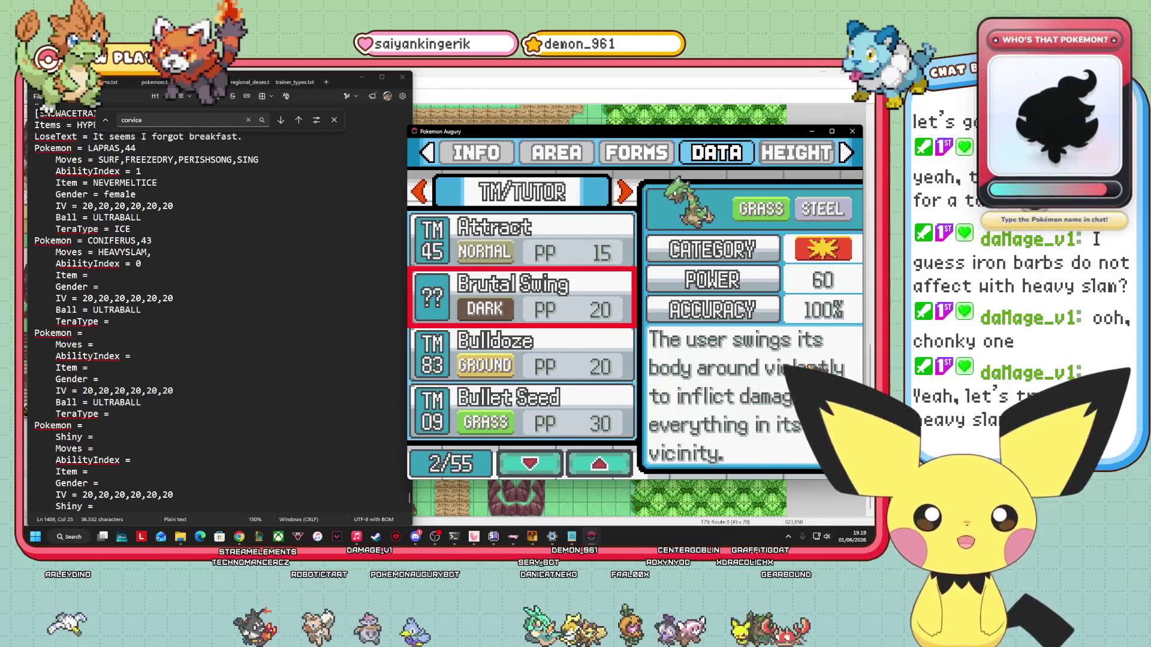
key("Down")
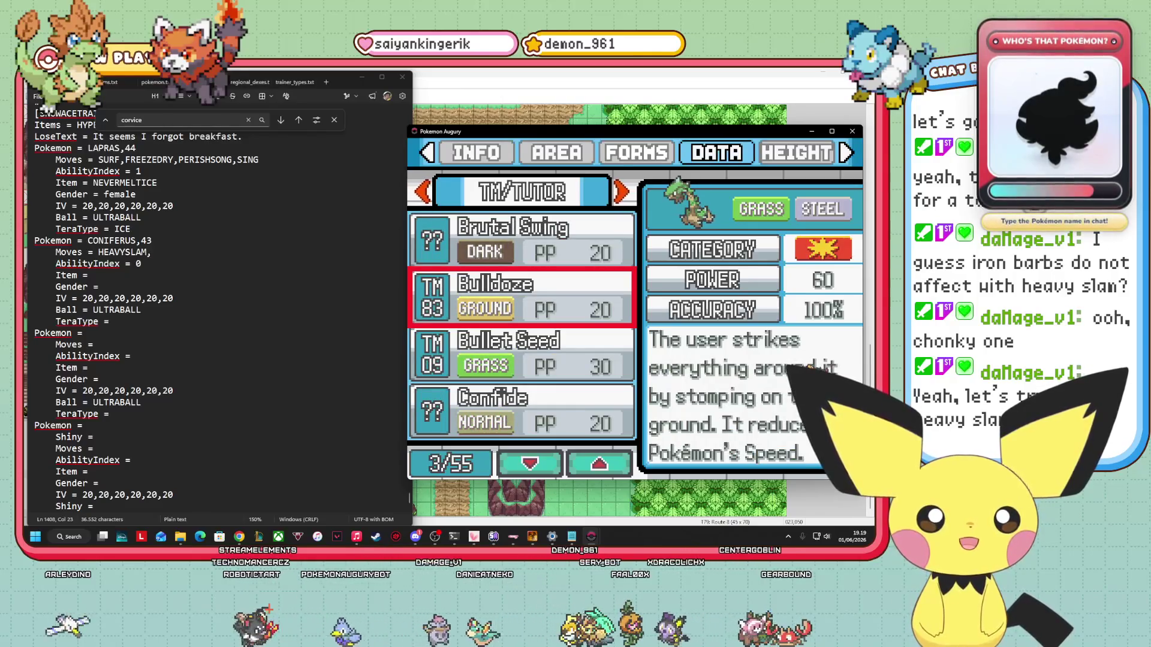
key("Down")
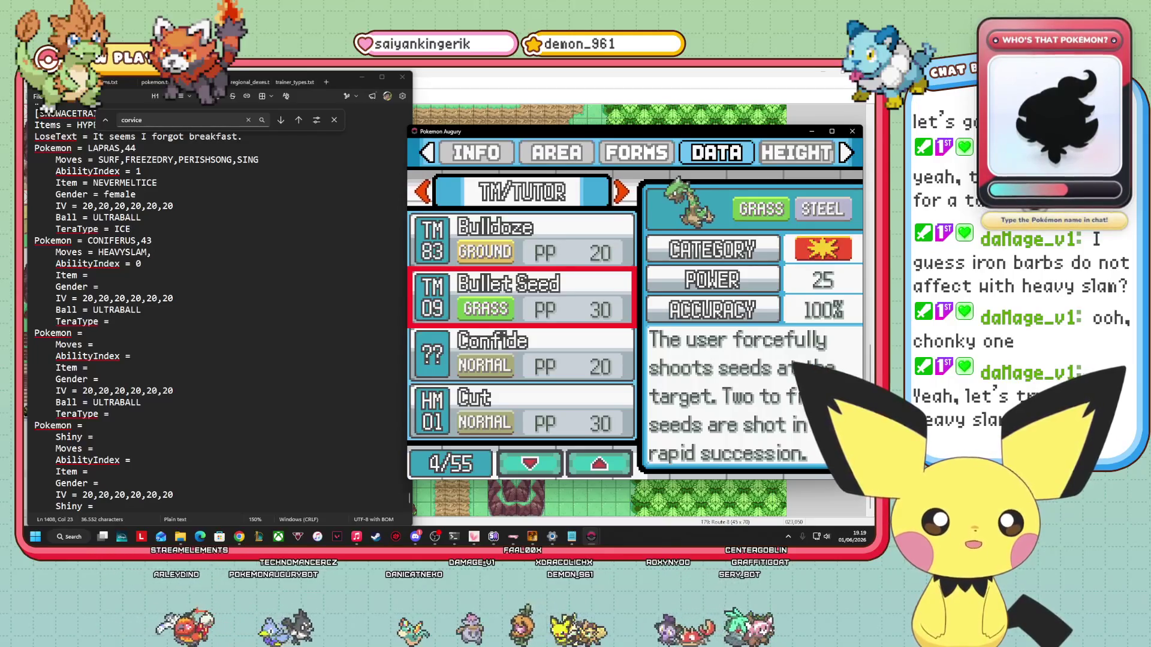
key("Down")
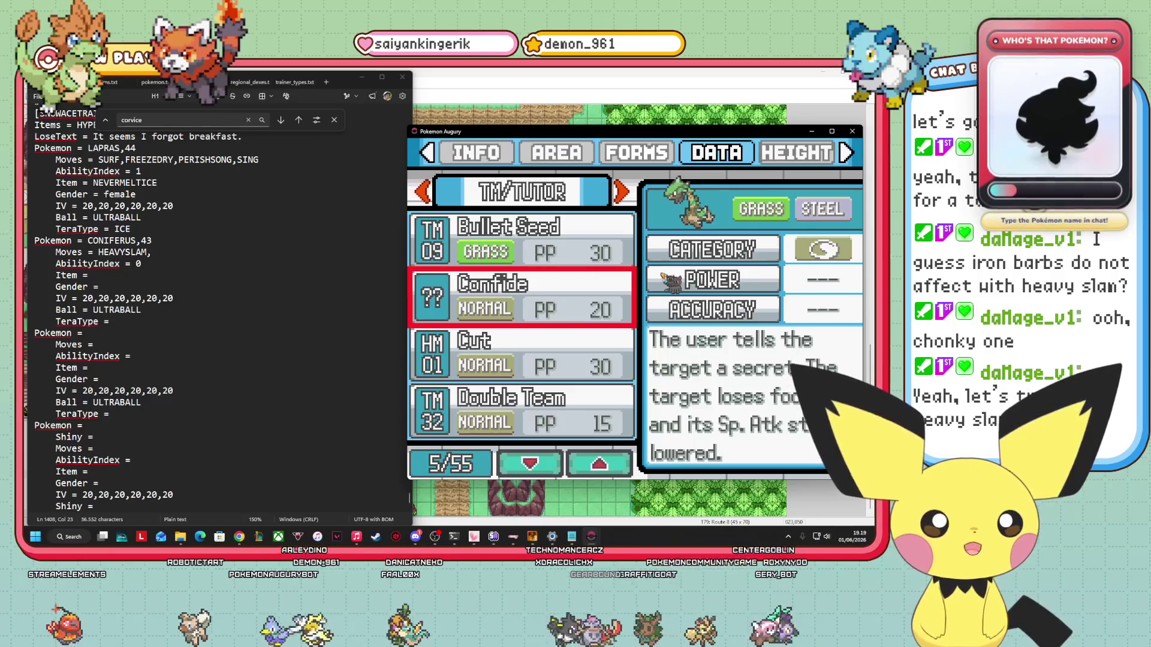
key("Down")
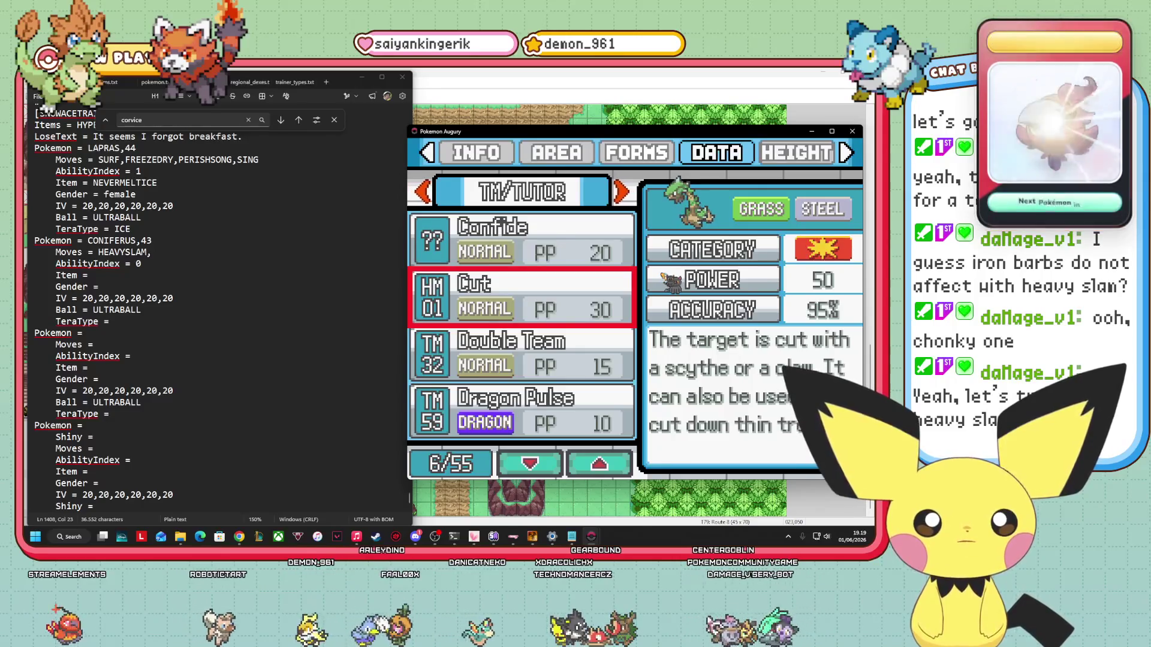
key("Down")
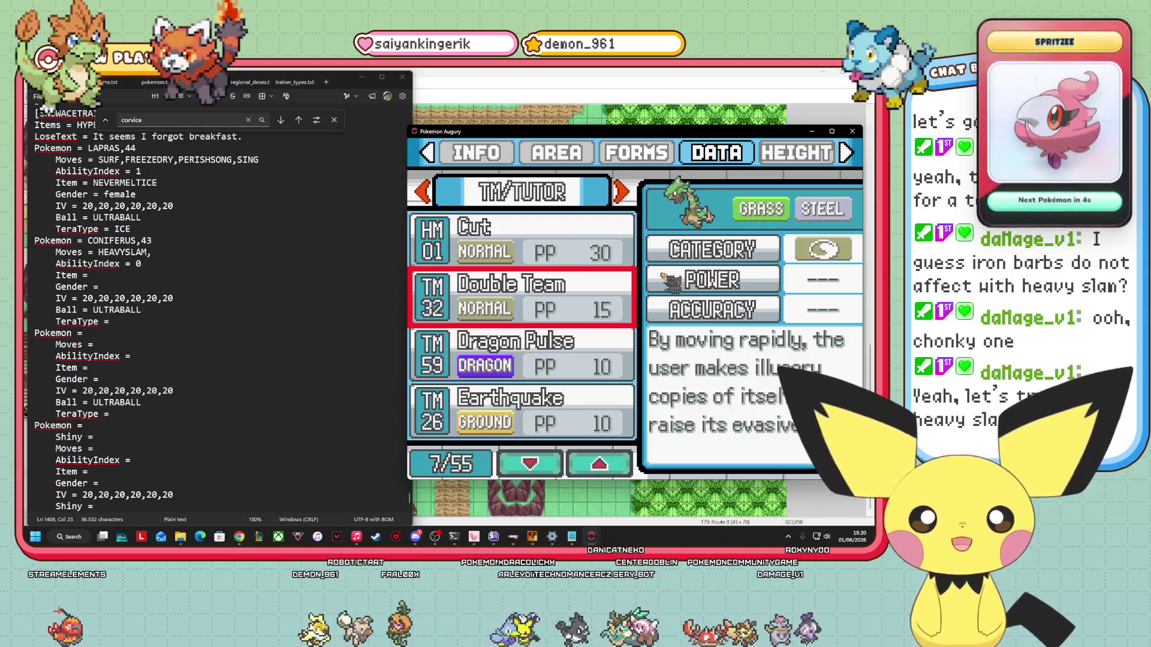
key("Down")
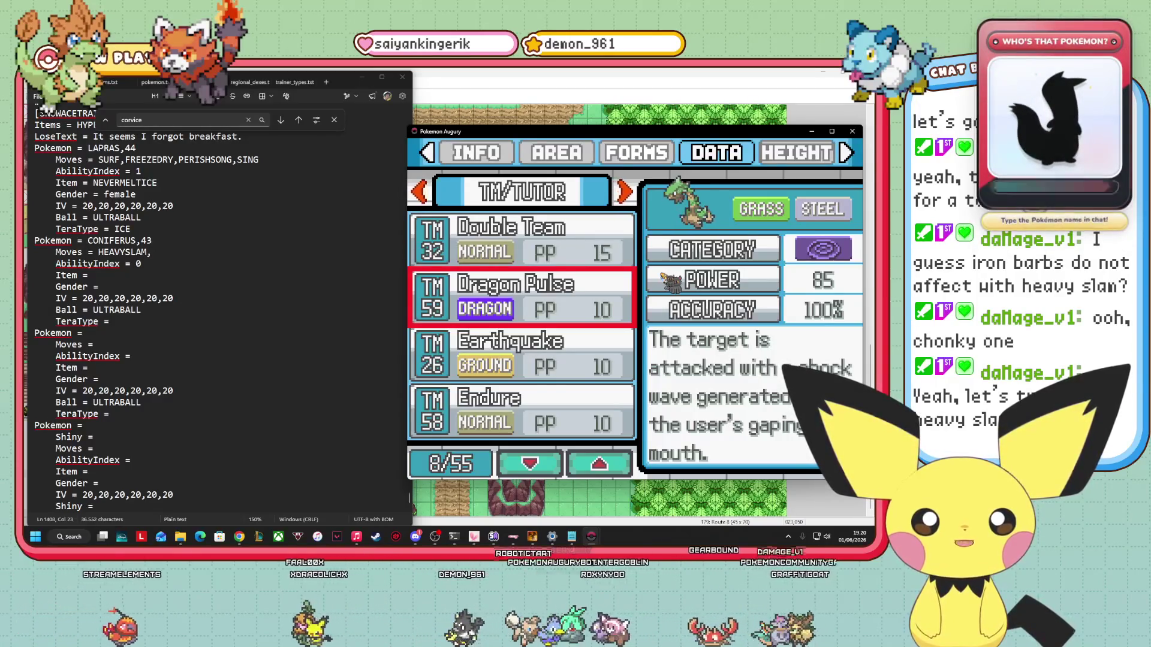
key("Down")
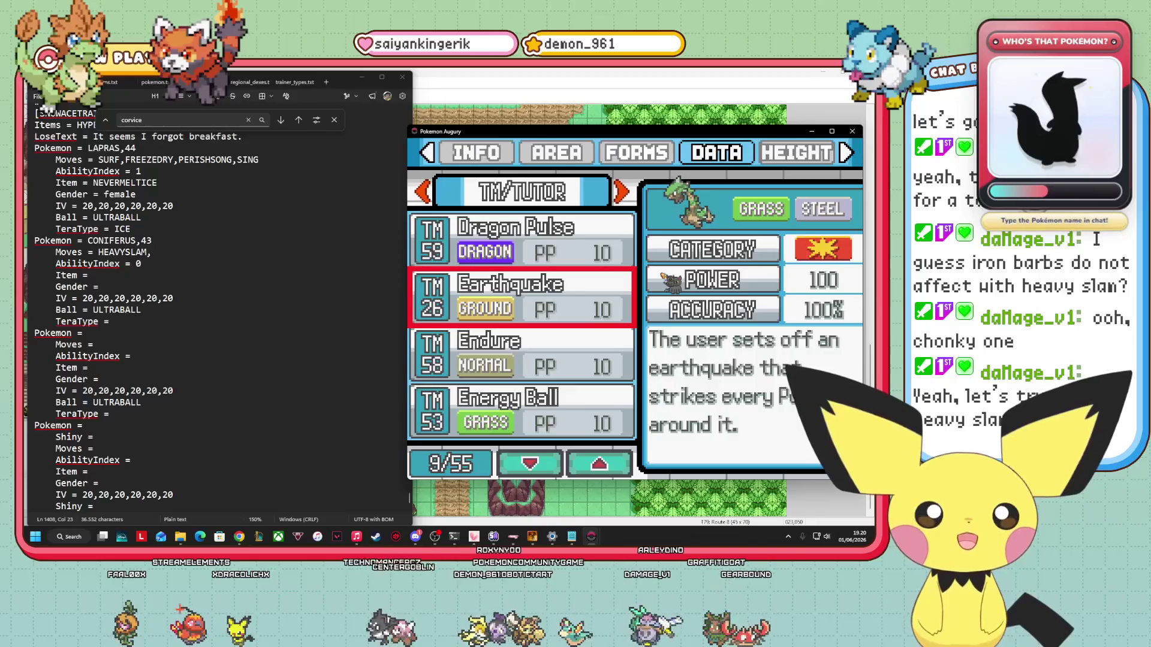
Continue through Endure, Energy Ball, Facade and Flash to Flash Cannon, then return to level-up moves.
key("Down")
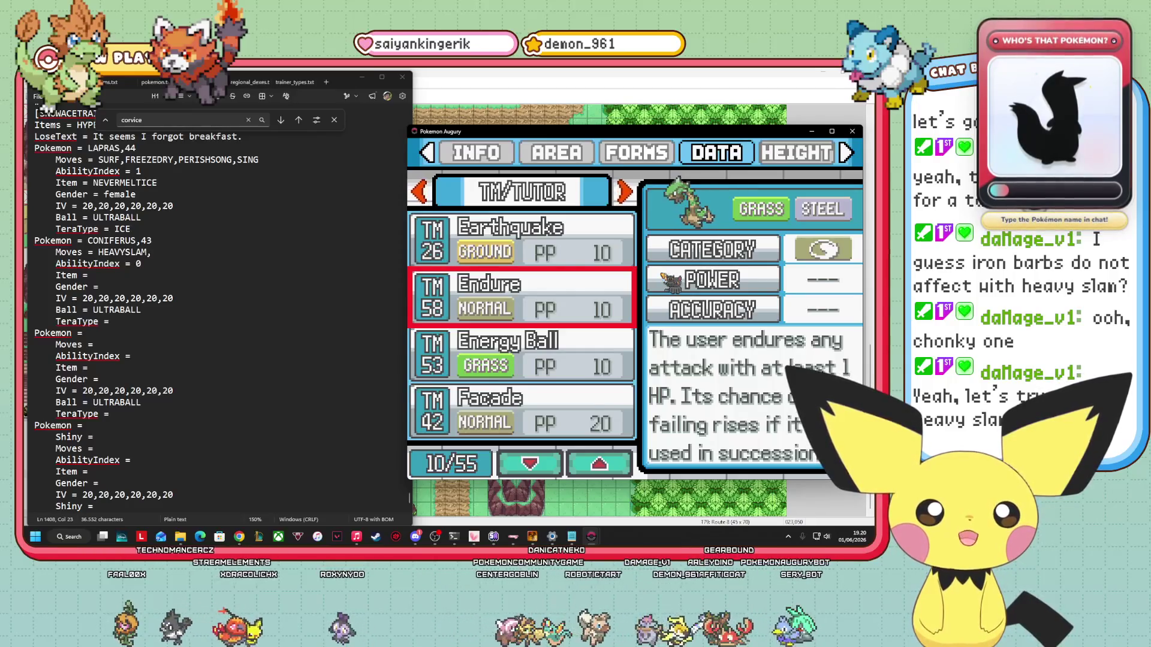
key("Down")
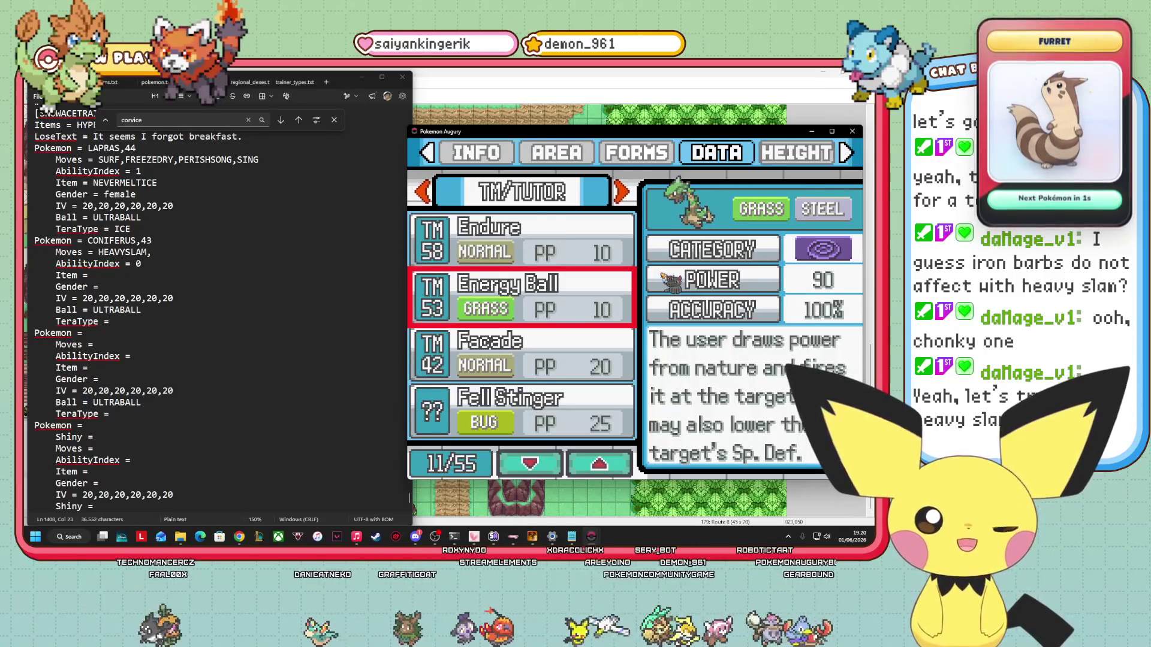
key("Down")
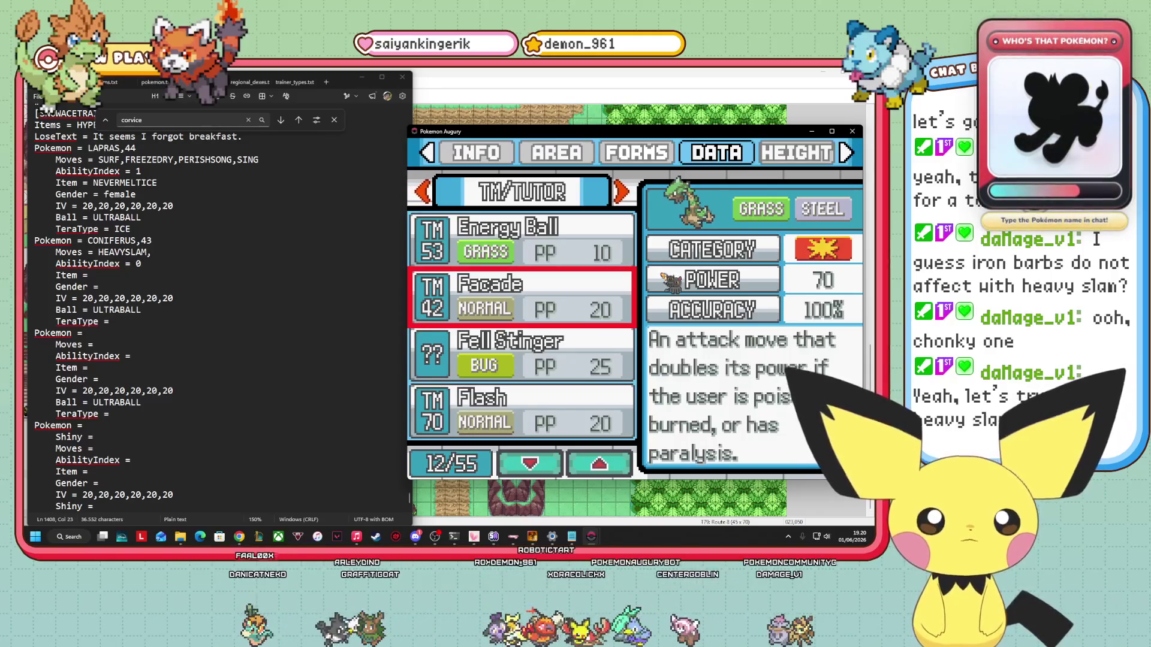
key("Down")
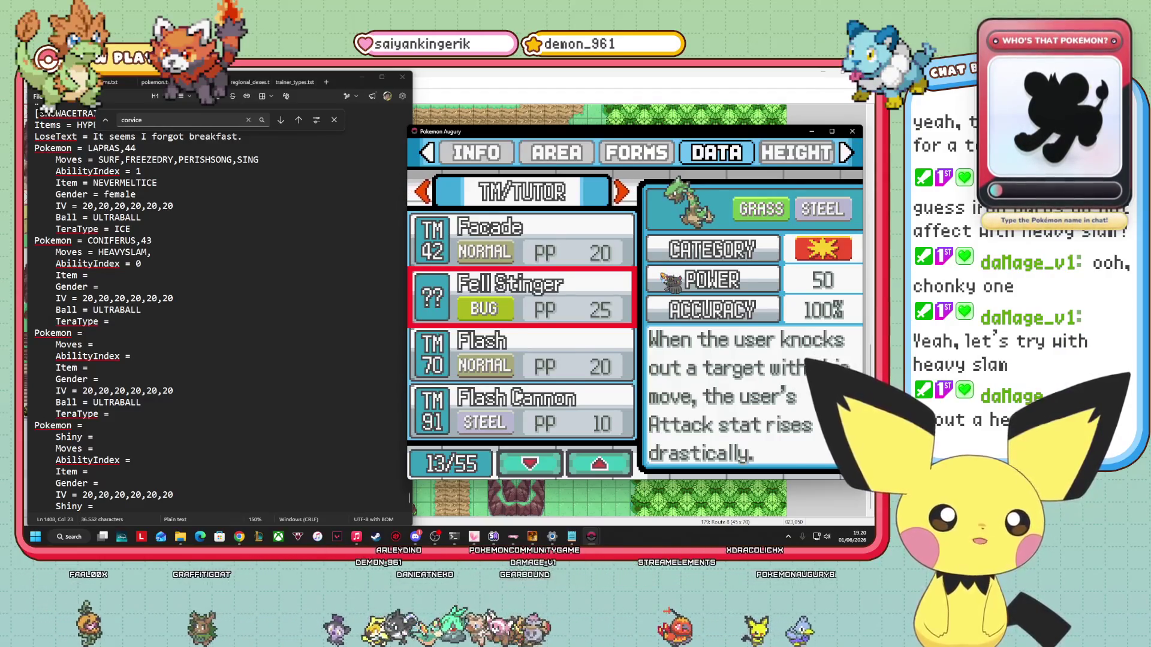
key("Down")
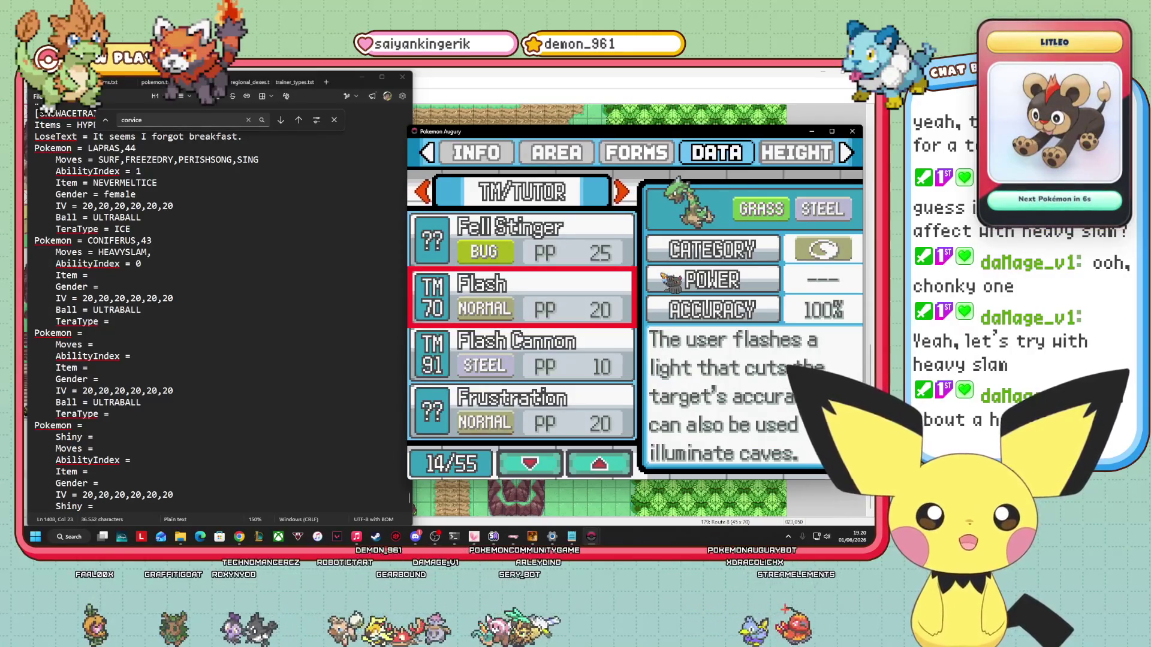
key("Down")
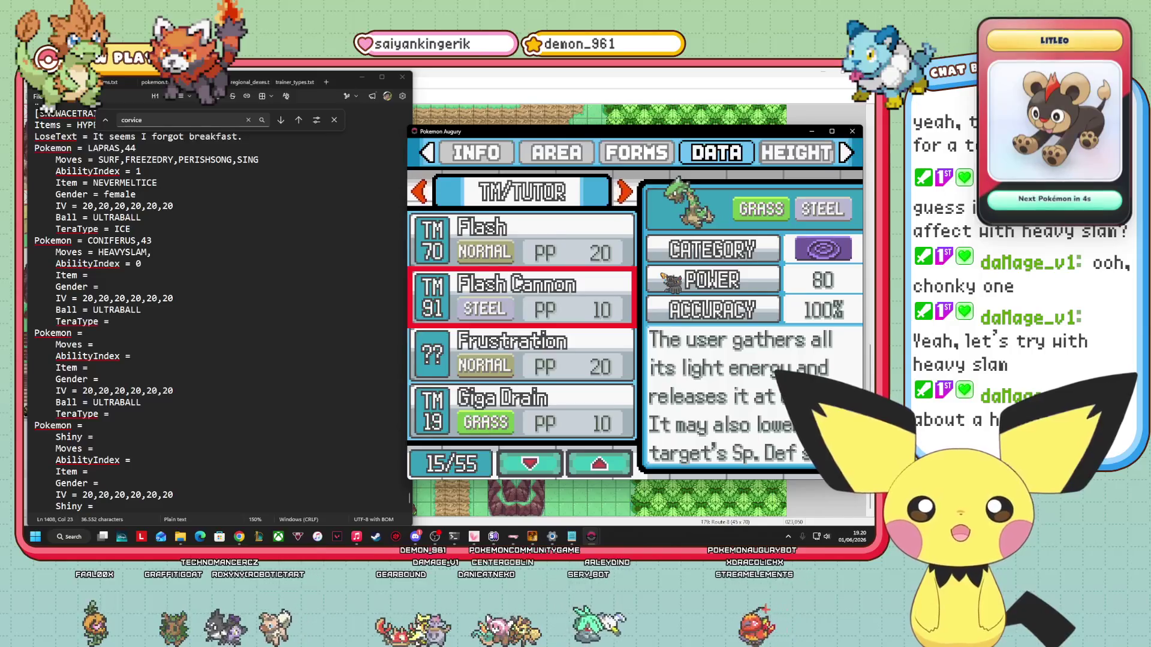
key("Left")
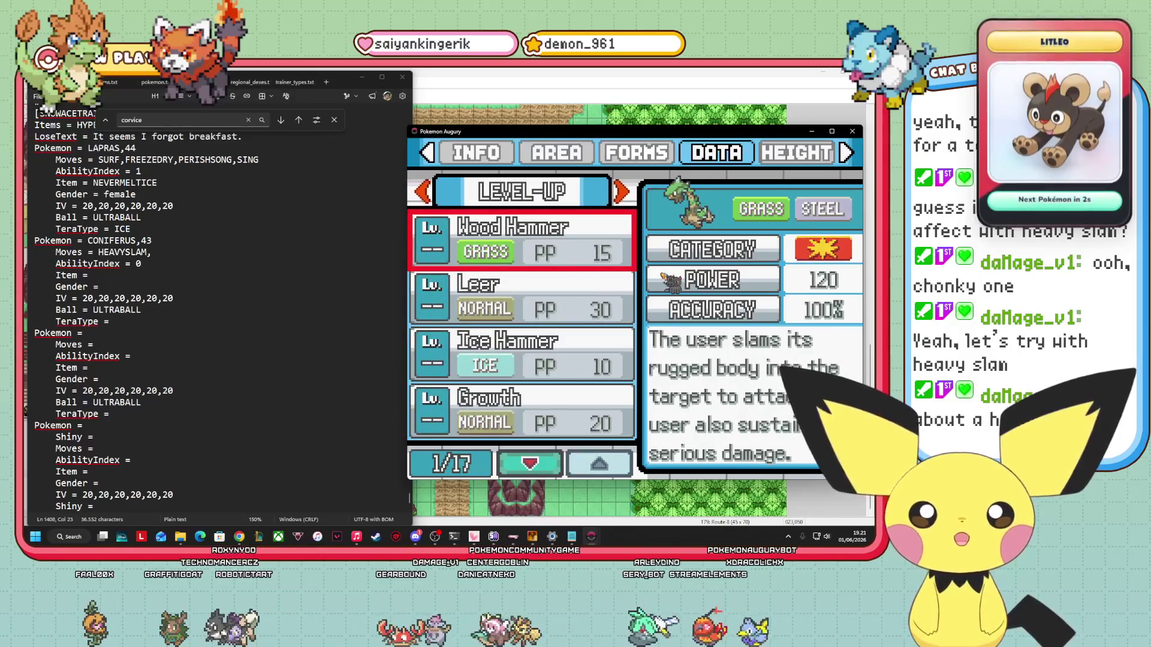
Compare the late level-up moves Dragon Hammer, Body Slam, Synthesis and Leech Seed.
key("Up")
key("Up")
key("Up")
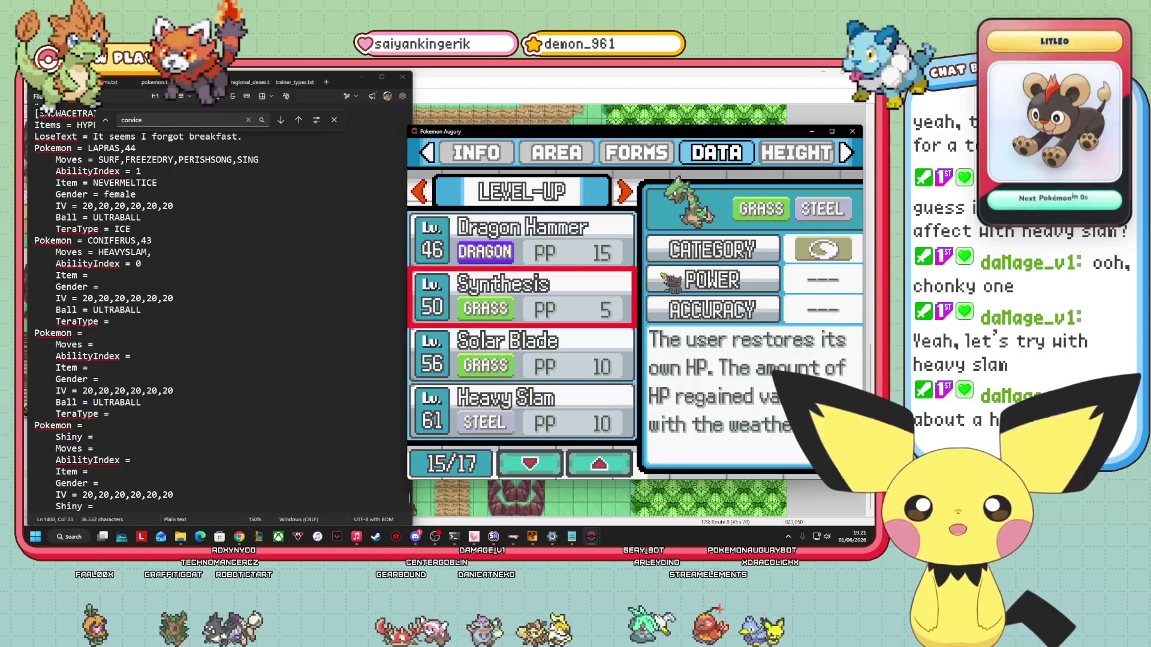
key("Up")
key("Up")
key("Down")
key("Down")
key("Up")
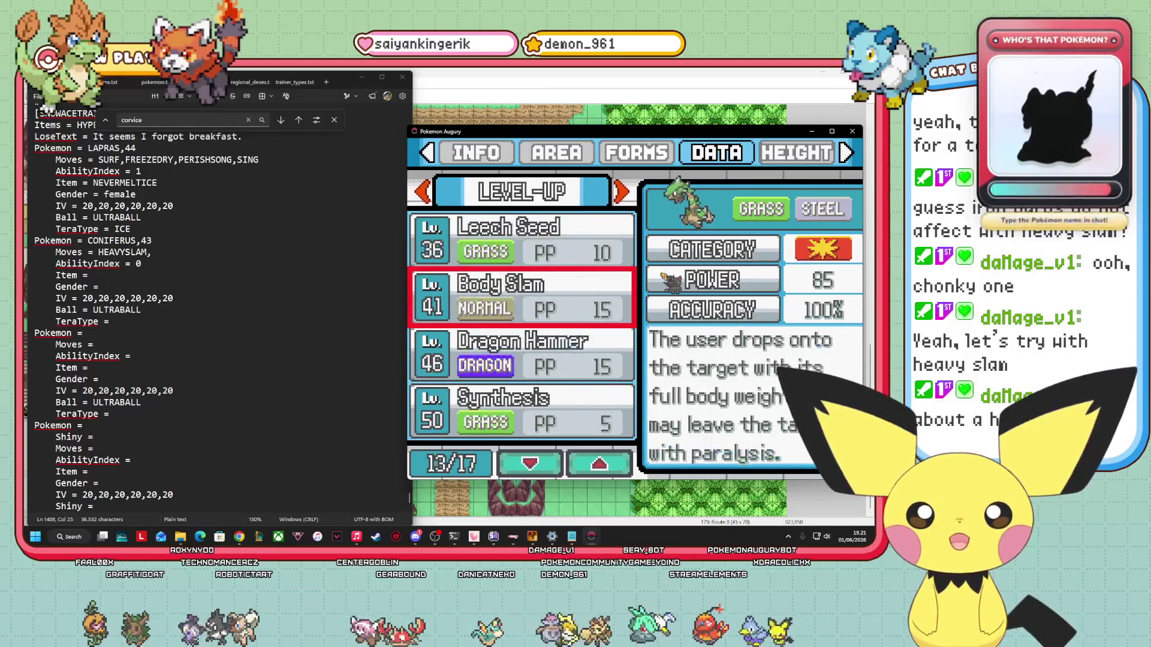
key("Down")
key("Down")
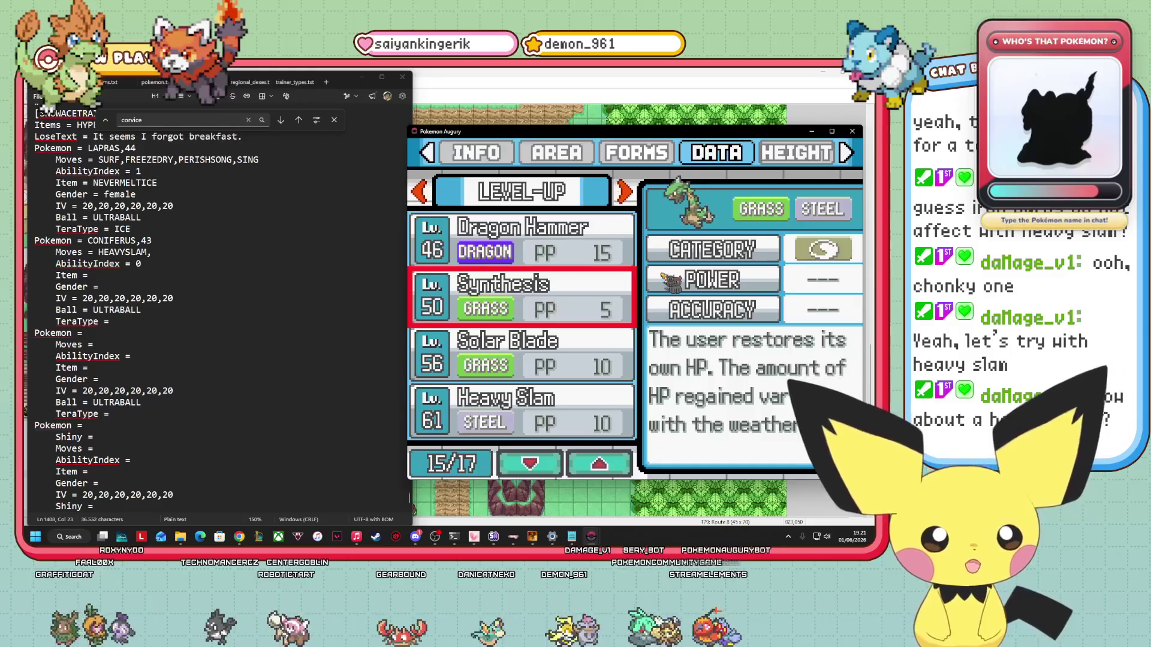
key("Up")
key("Up")
key("Up")
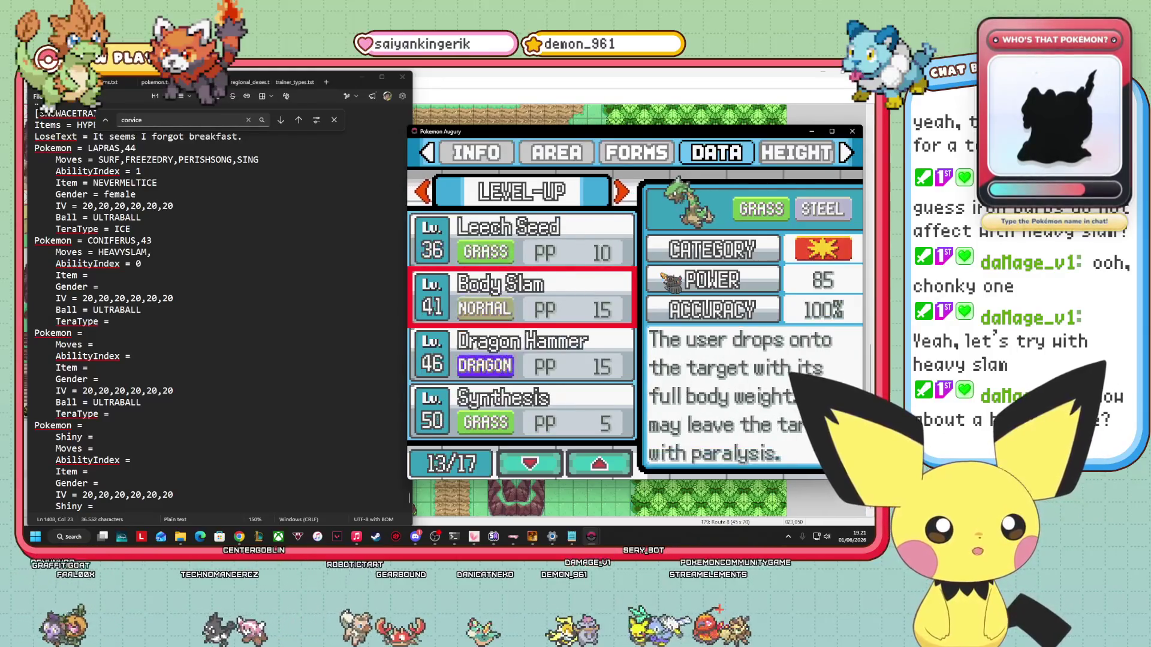
key("Down")
key("Down")
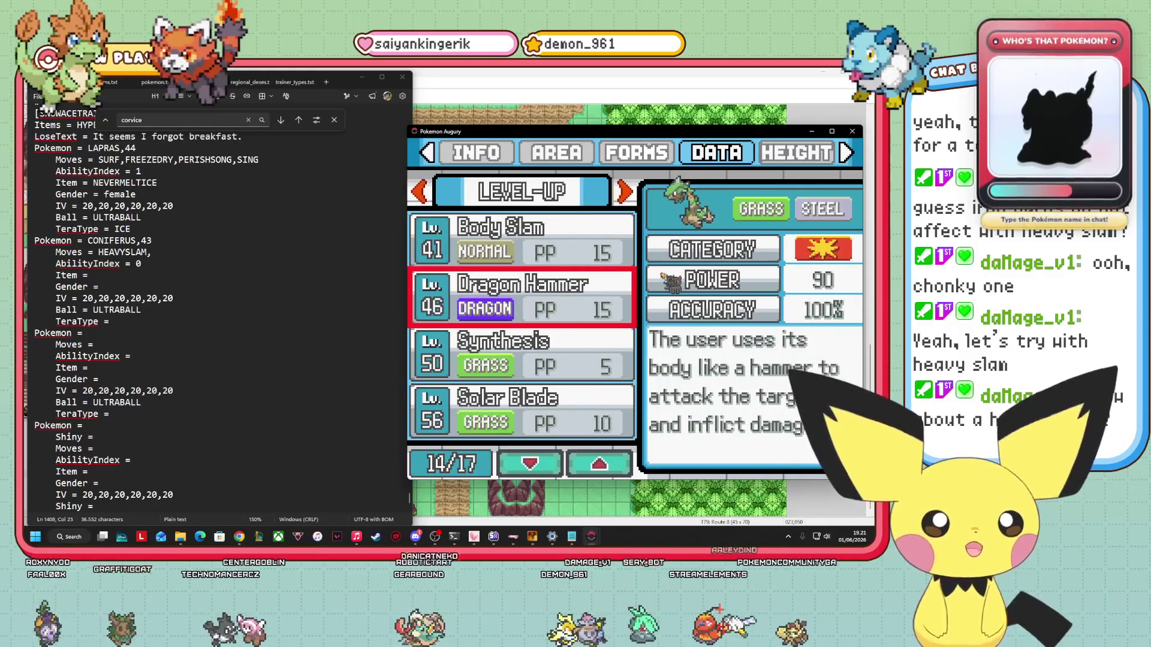
key("Up")
key("Down")
key("Down")
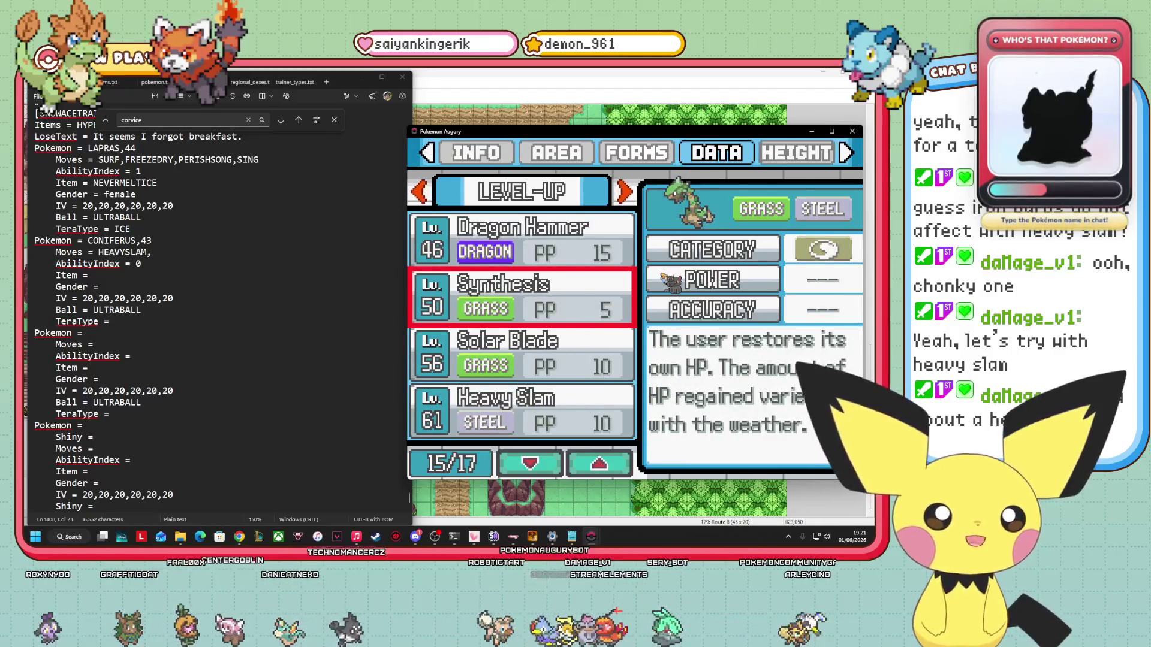
key("Up")
key("Up")
key("Up")
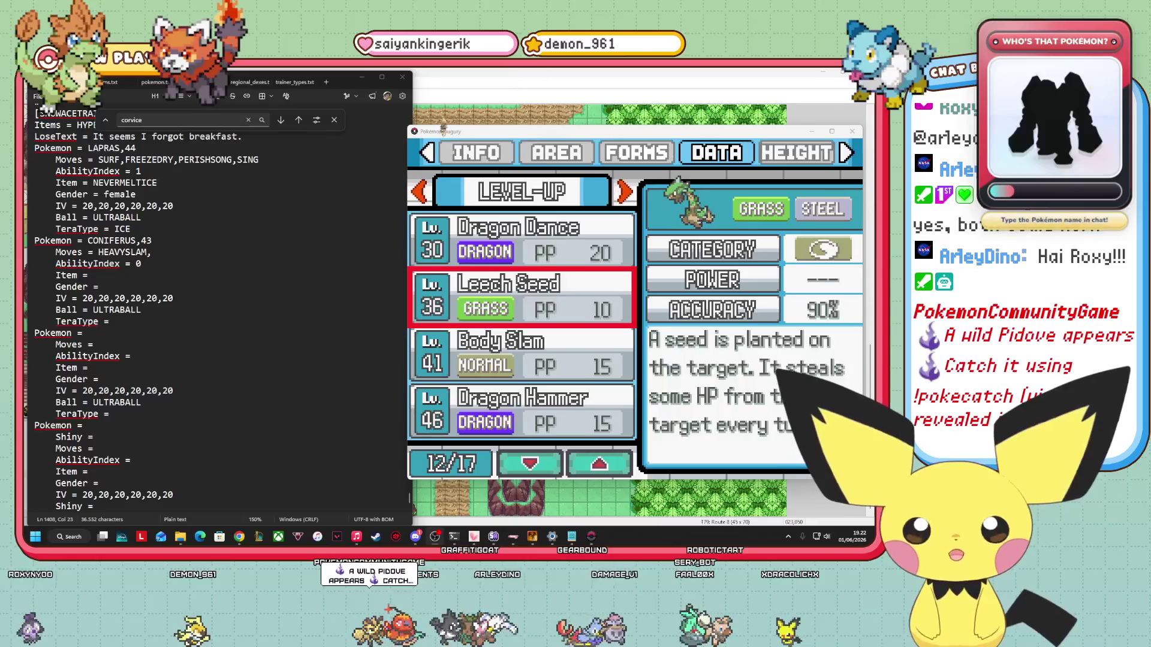
Nudge the Pokédex window slightly right and down while Leech Seed's details show.
mouse_move(451, 137)
left_mouse_down()
mouse_move(459, 149)
mouse_move(458, 139)
left_mouse_up()
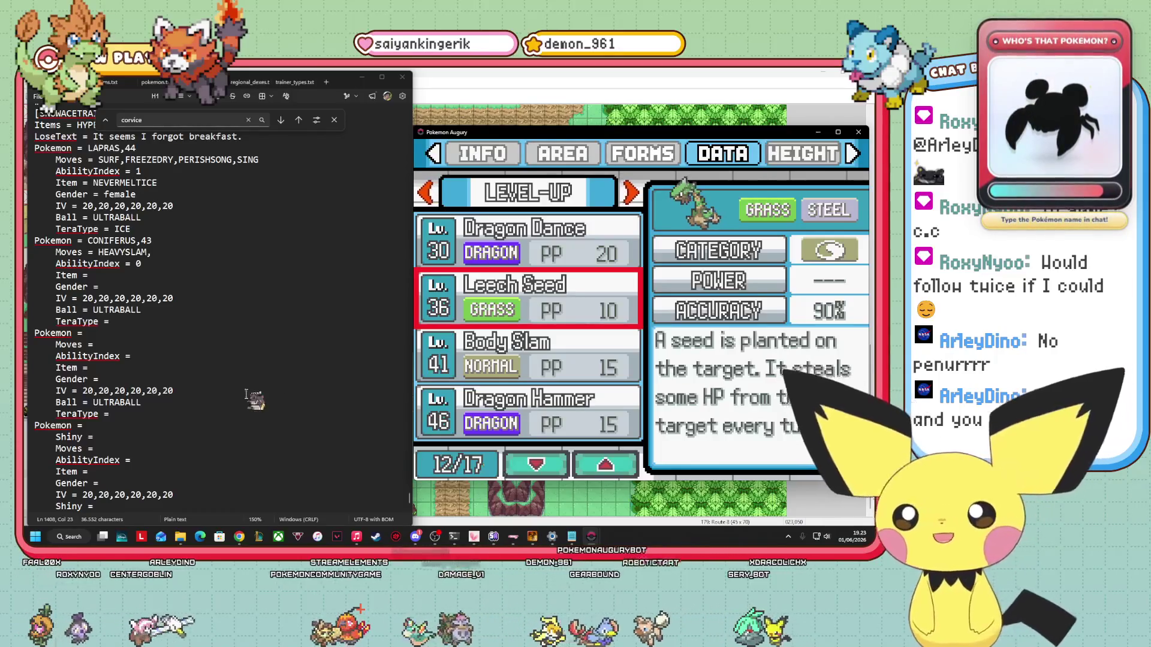
left_click(157, 254)
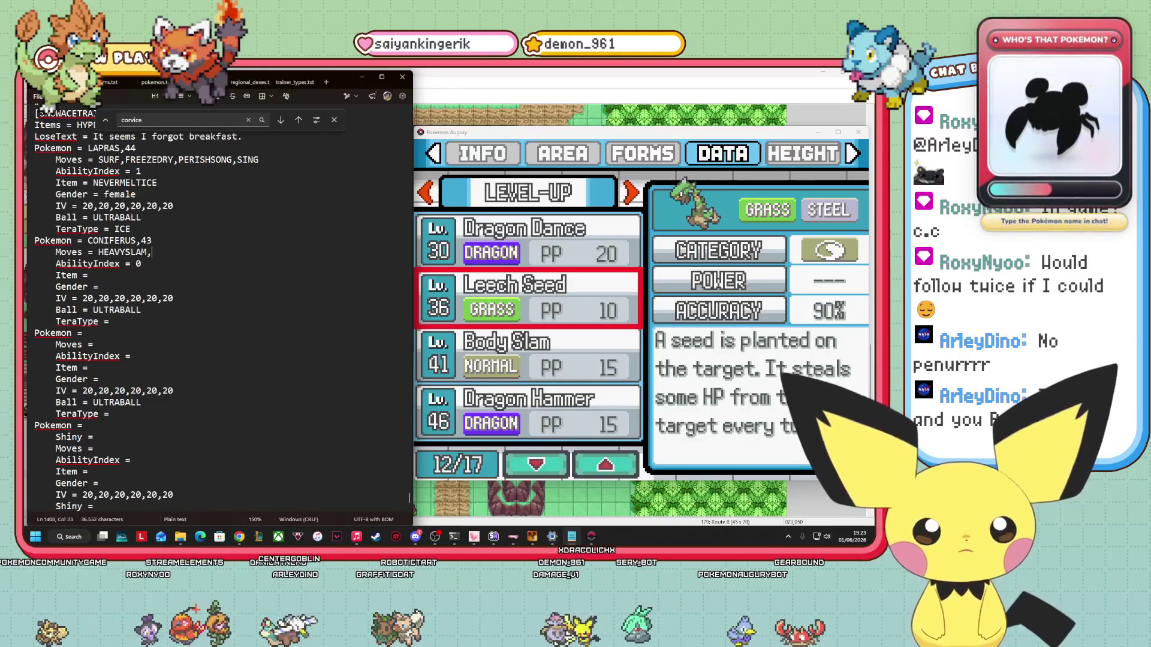
left_click(565, 287)
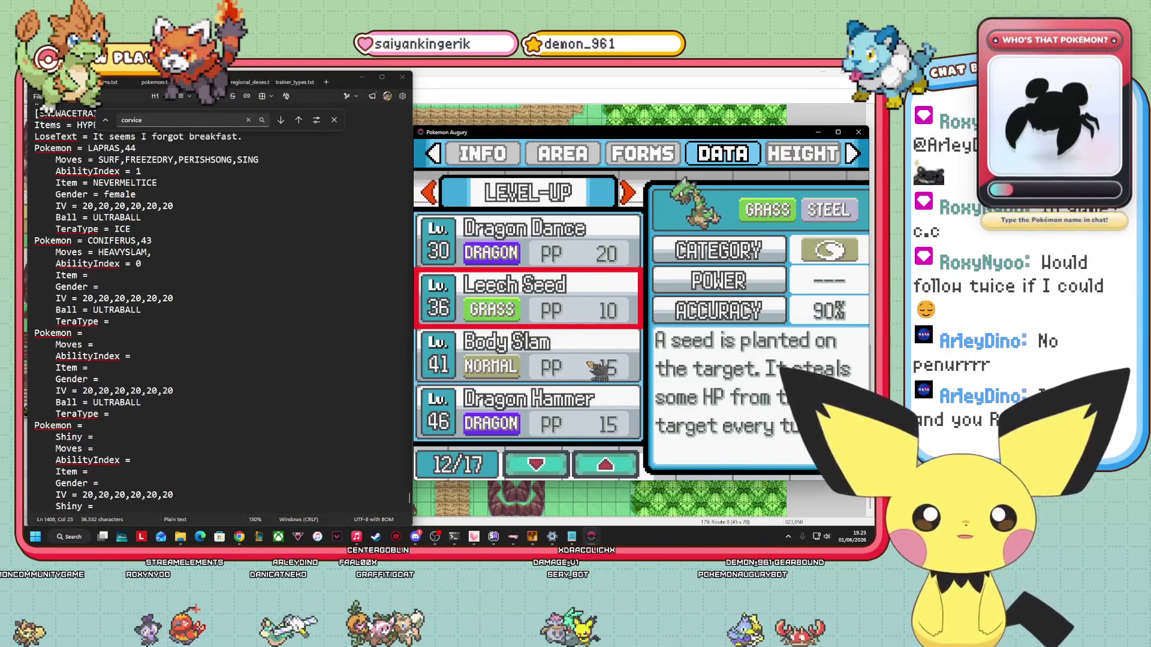
scroll(597, 370, "up", 2)
scroll(584, 376, "down", 2)
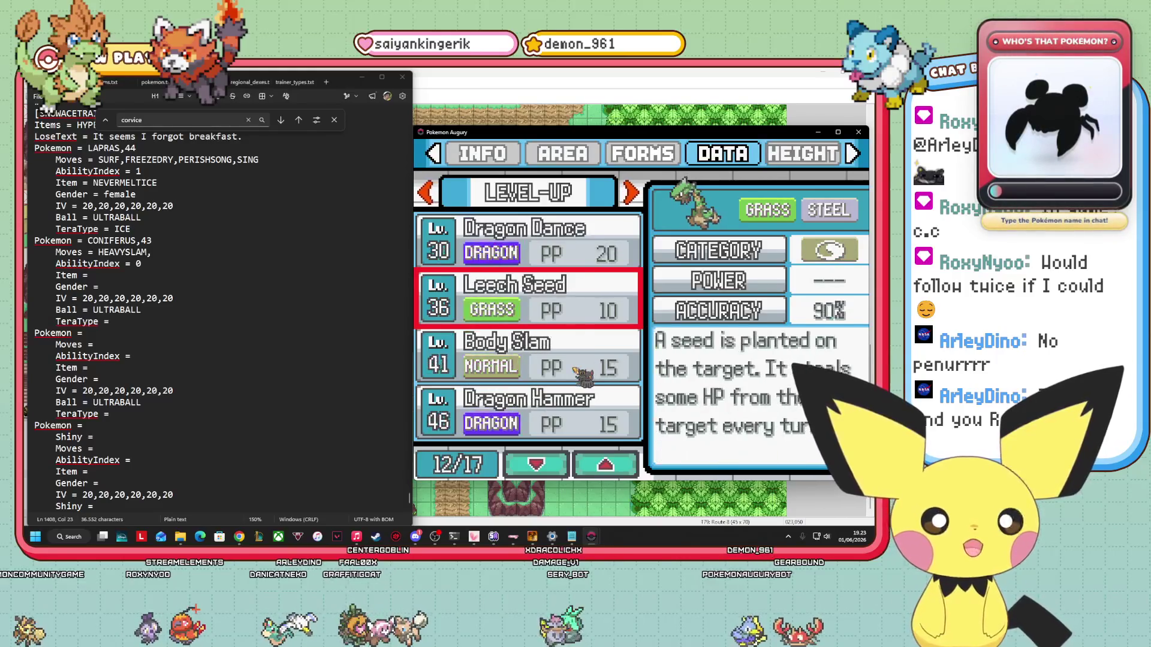
scroll(569, 384, "down", 2)
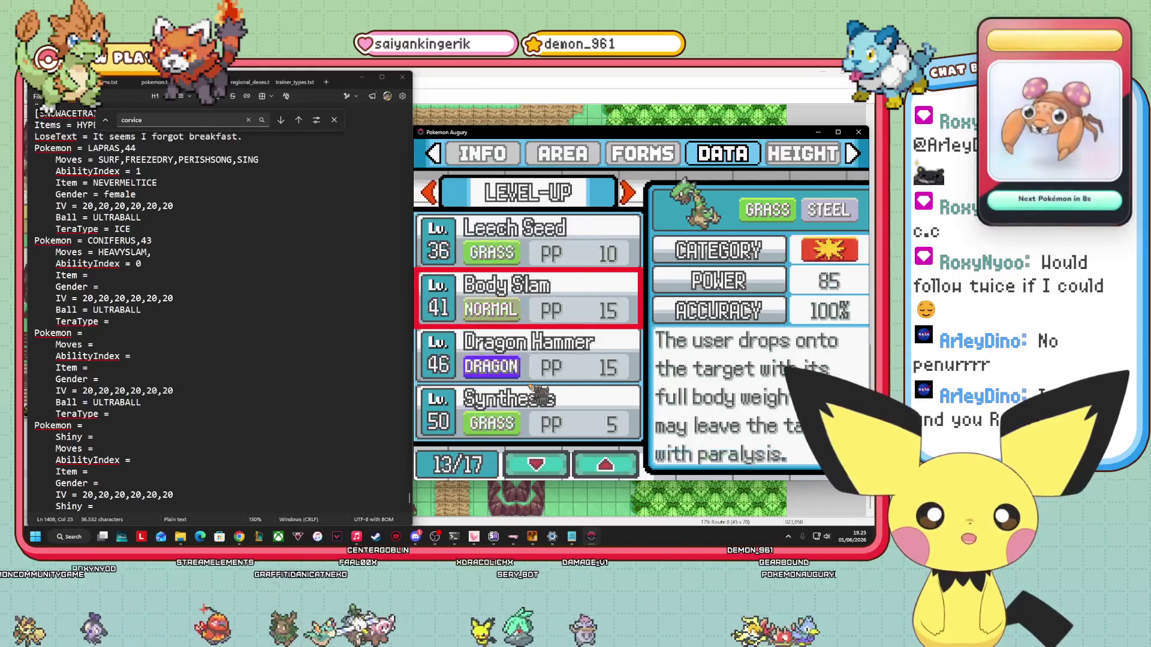
scroll(539, 392, "up", 2)
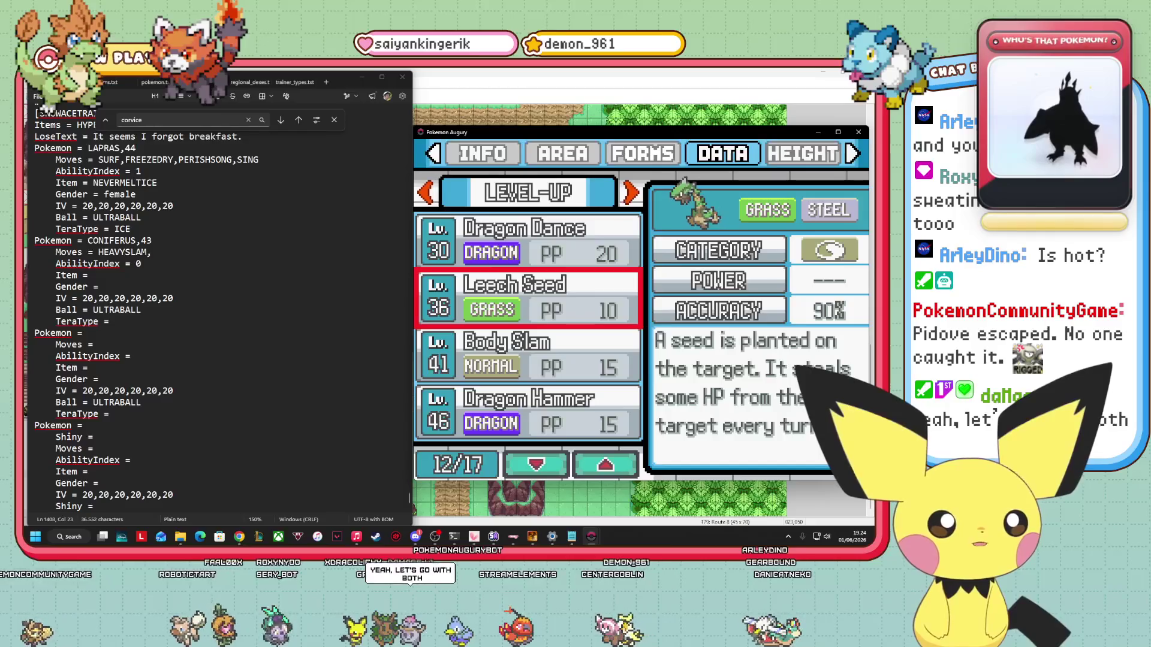
Append LEECHSEED,SYNTHESIS, after HEAVYSLAM, on the Coniferus Moves line, checking the Pokédex between.
left_click(166, 252)
type("LEECHSEED,")
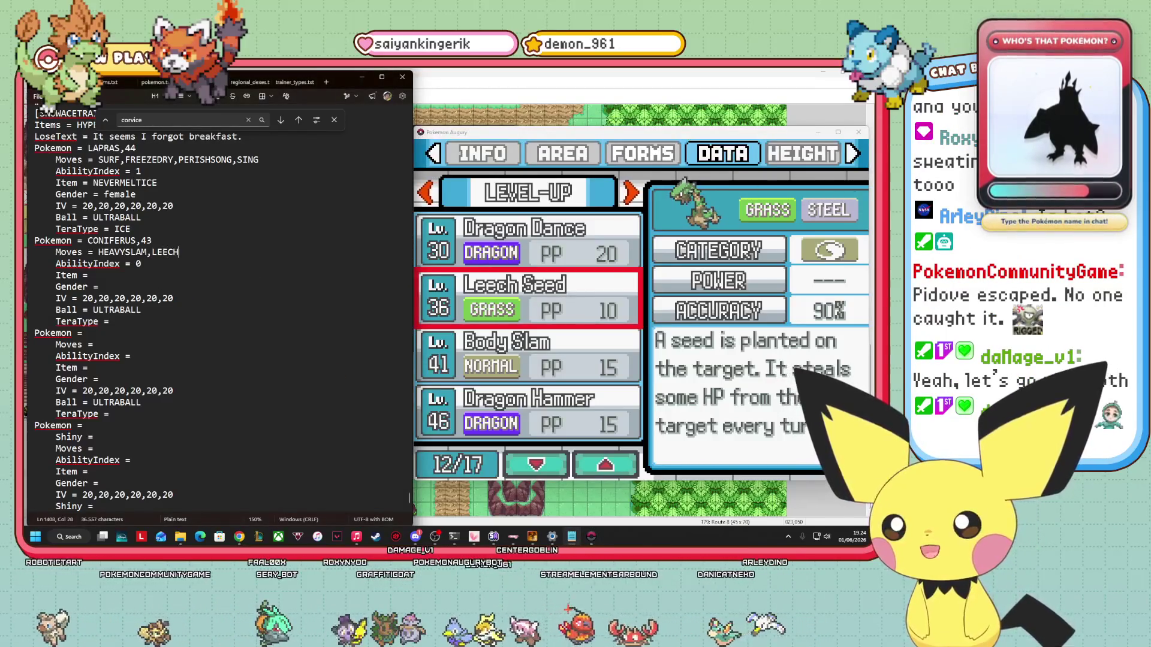
type("S")
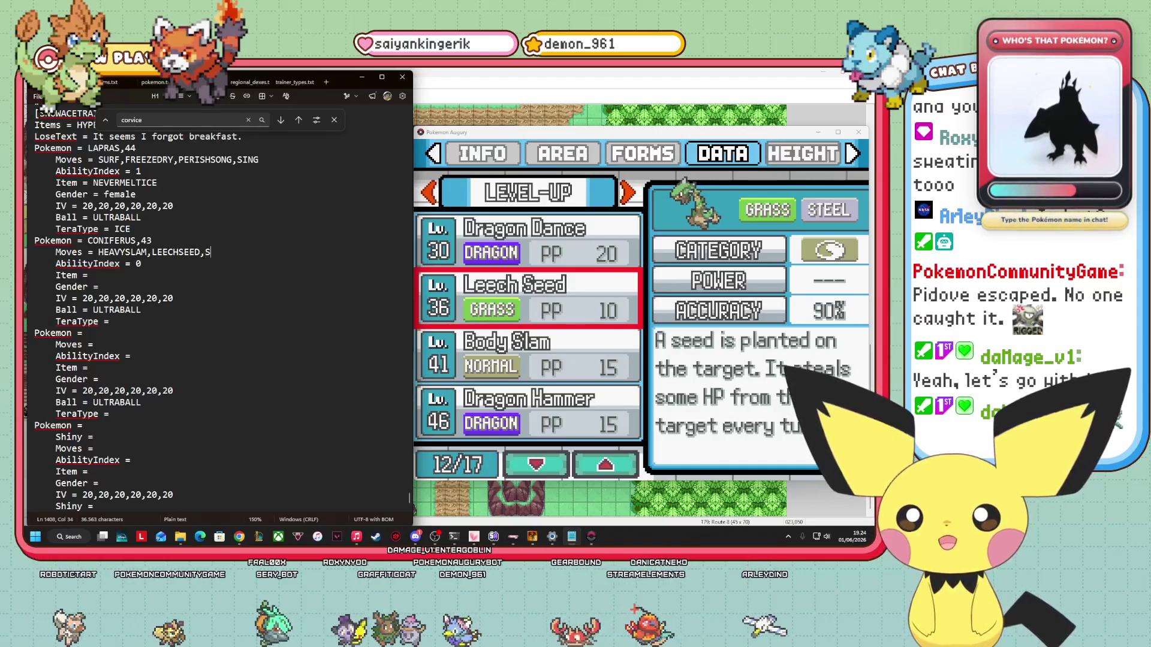
type("YNTHESIS")
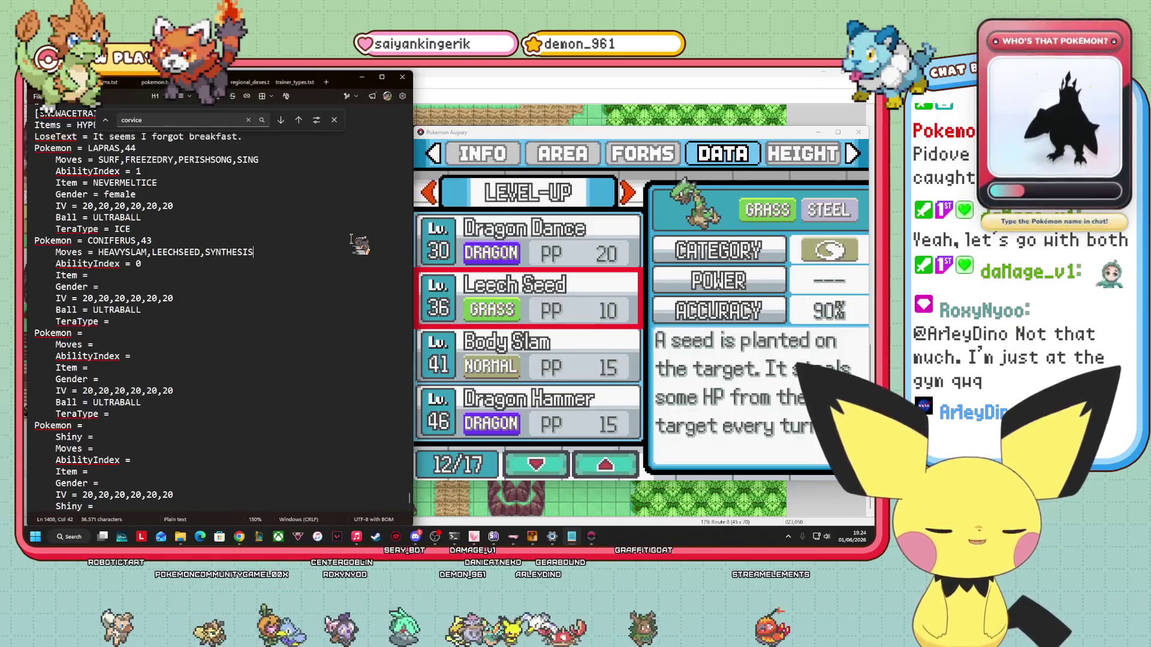
left_click(446, 259)
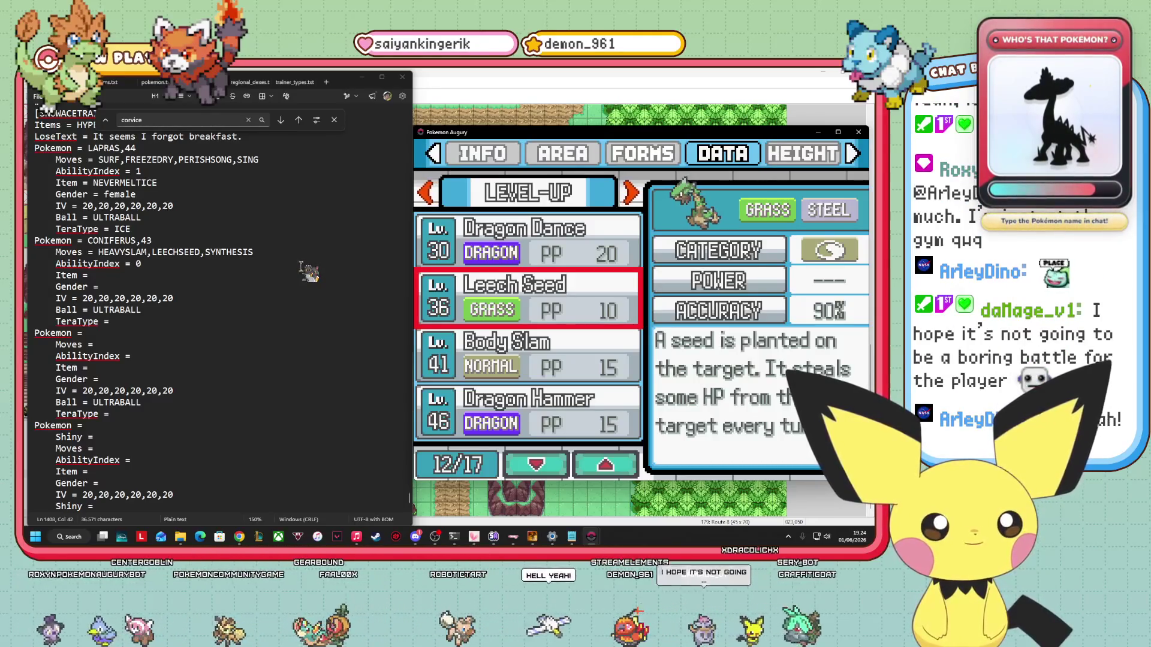
left_click(293, 256)
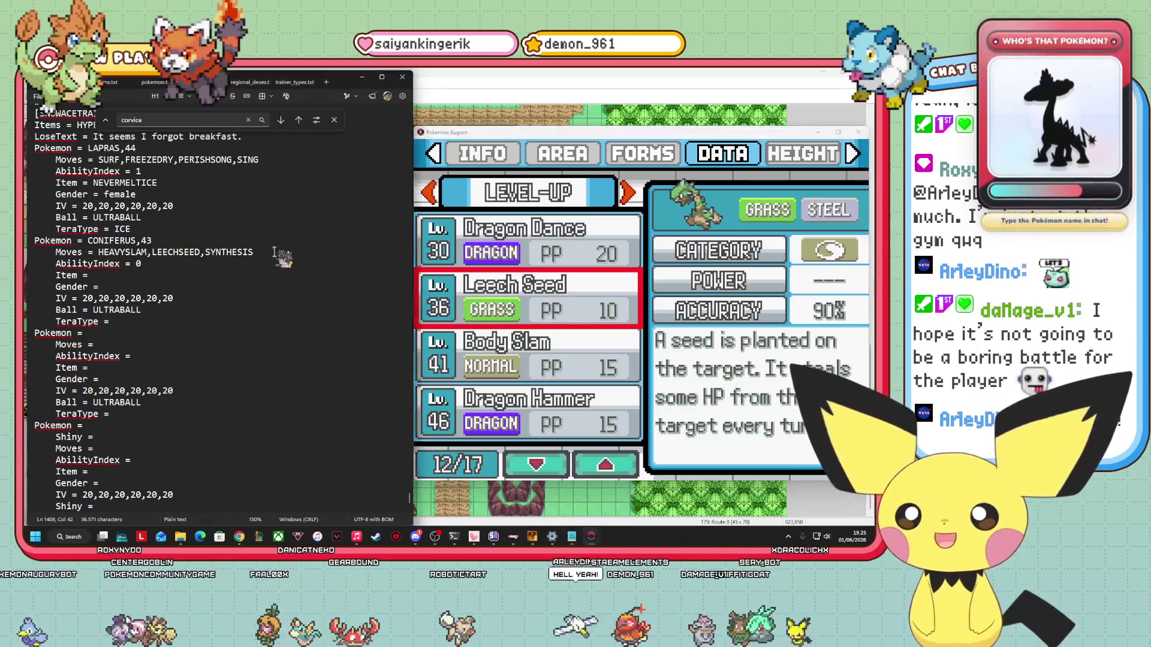
type(",")
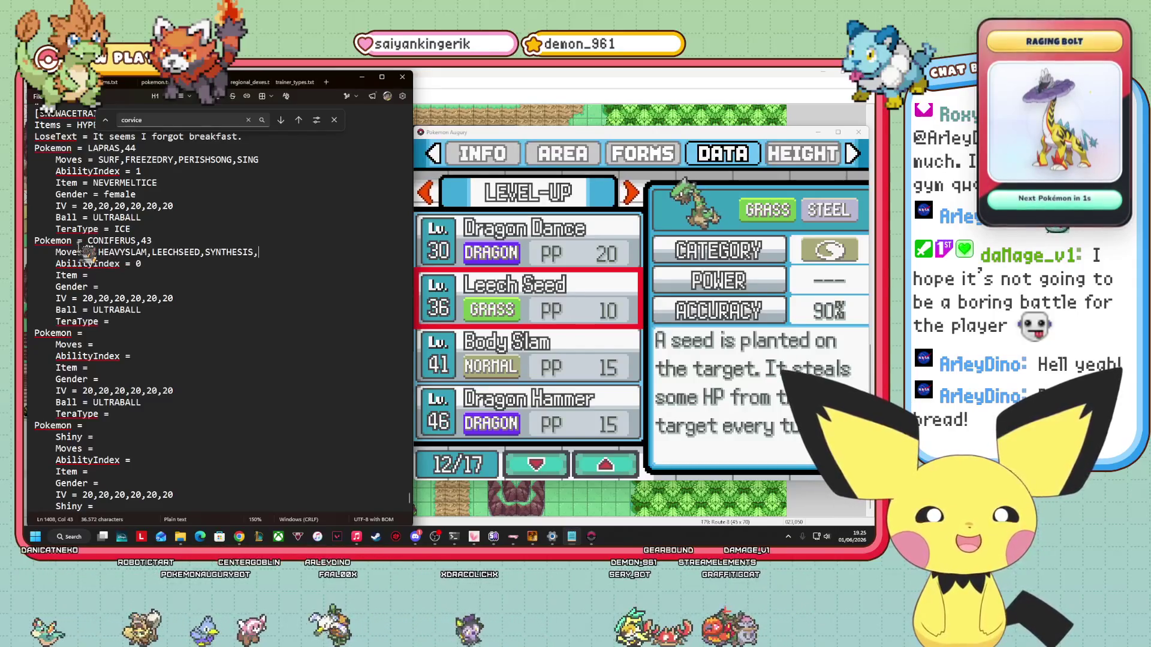
left_click(549, 286)
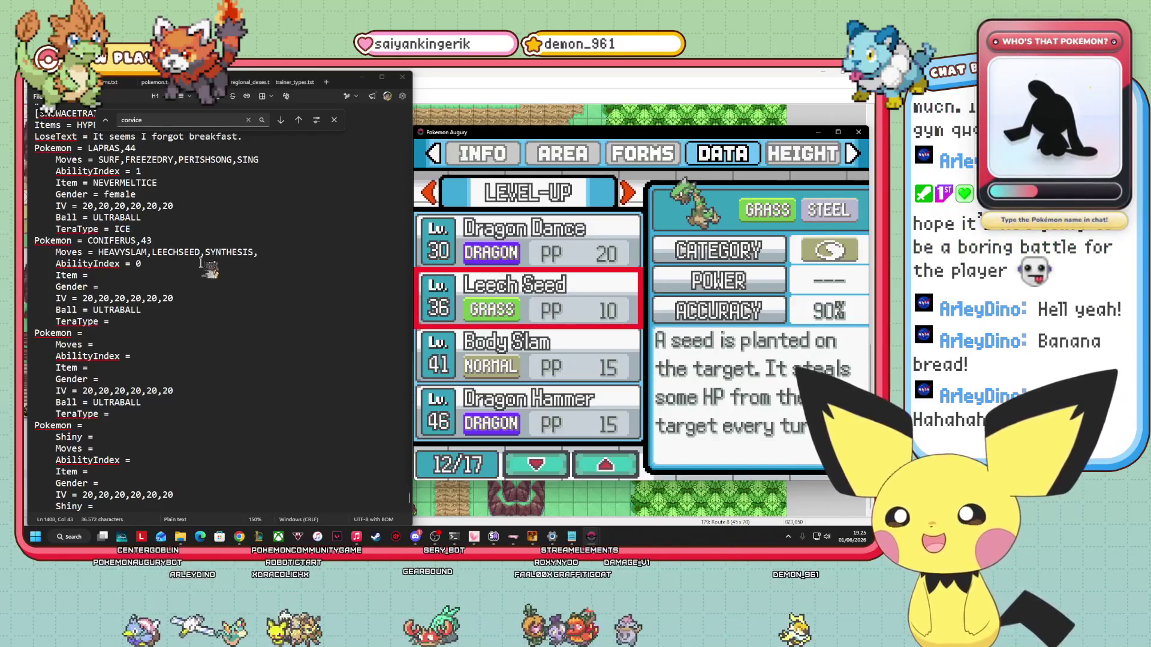
left_click(293, 251)
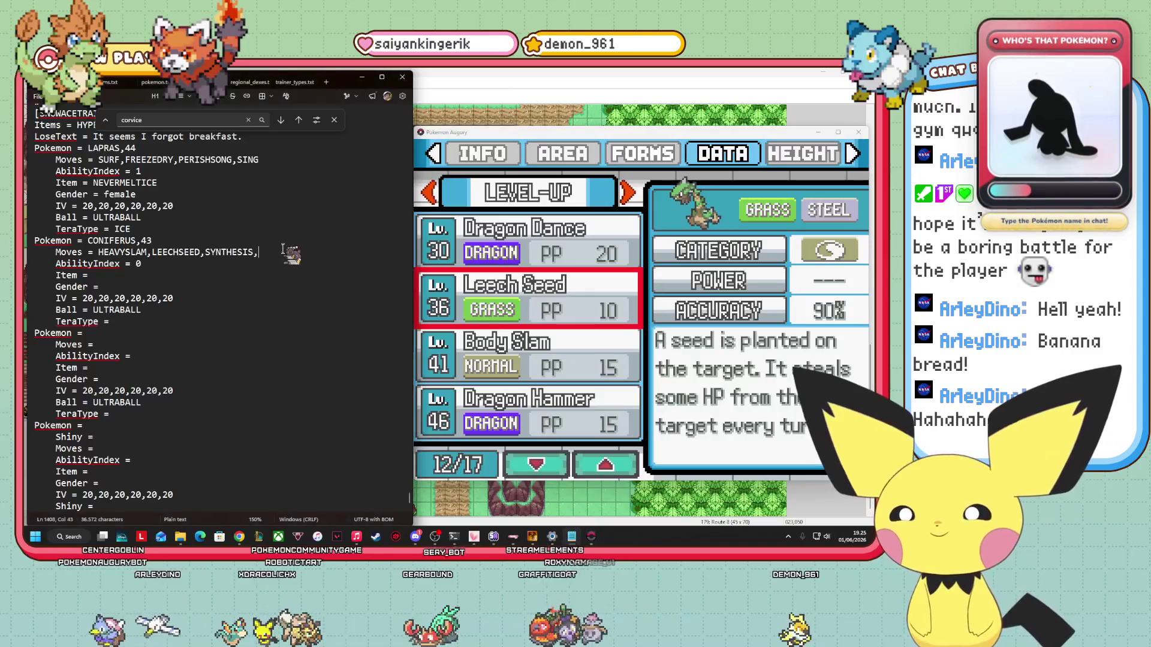
Show the TM/TUTOR moves and step up from Worry Seed through Tera Blast and Spiky Shield to Safeguard.
left_click(494, 264)
key("Right")
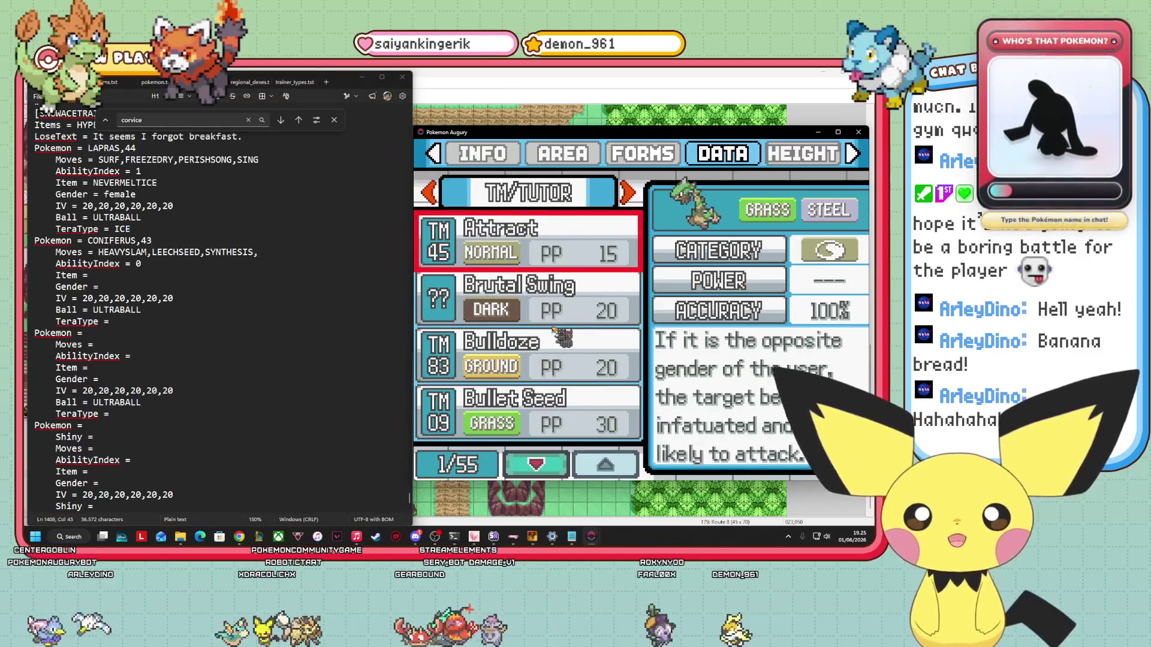
key("Up")
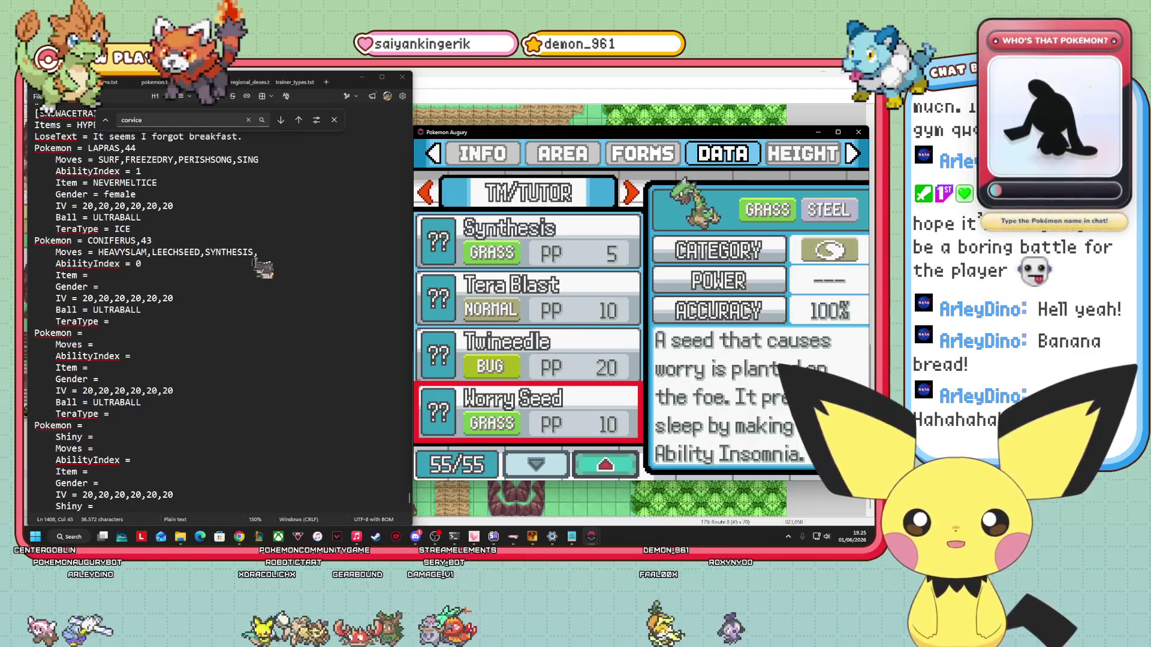
key("Up")
key("Up")
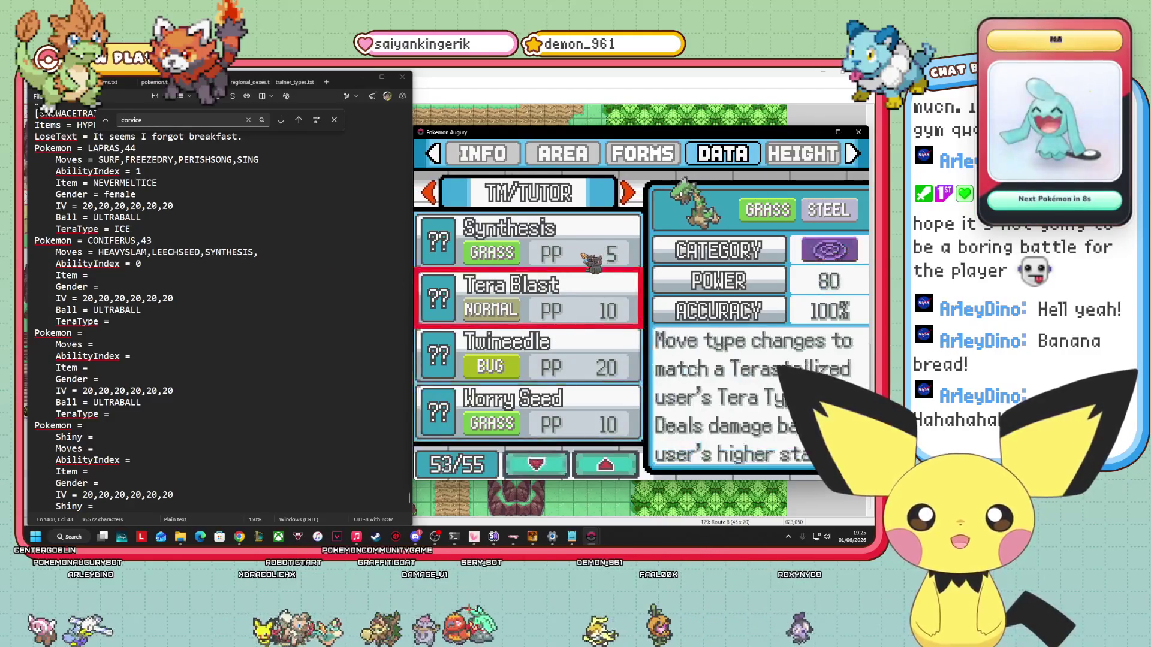
key("Up")
key("Up")
key("Up")
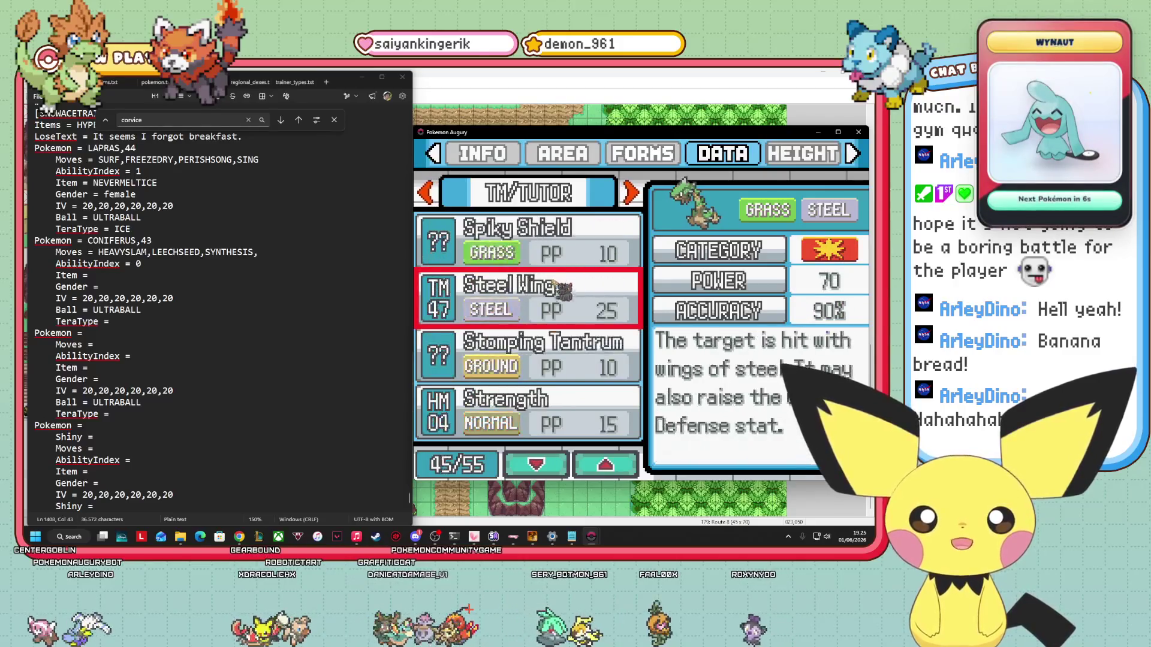
key("Up")
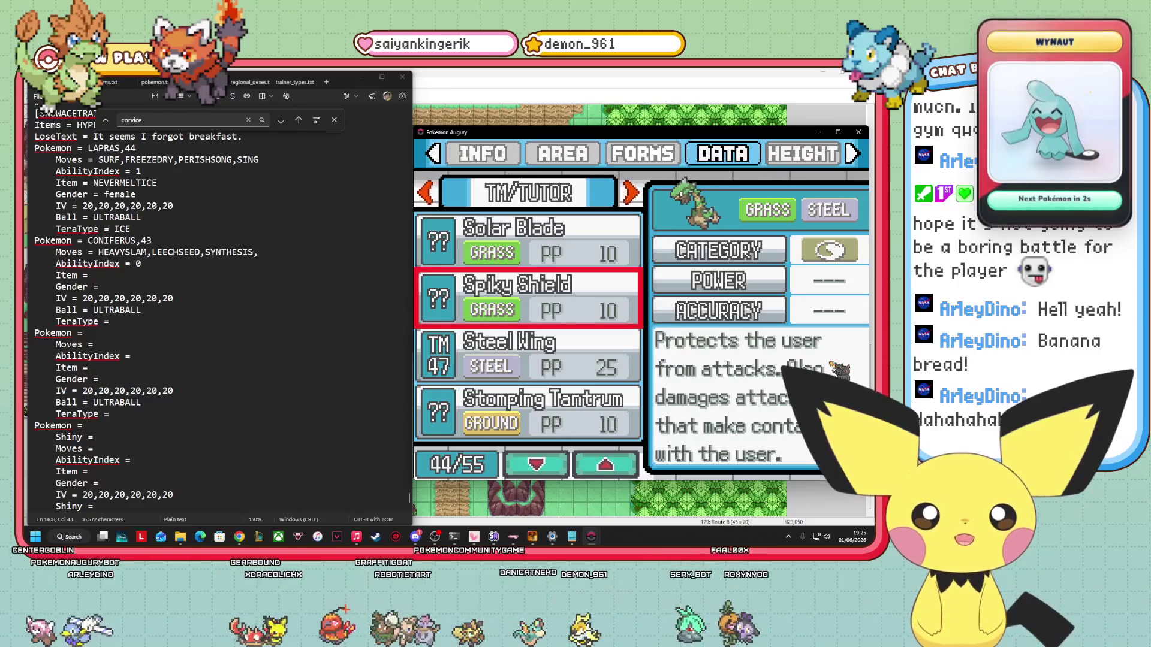
key("Up")
key("Up")
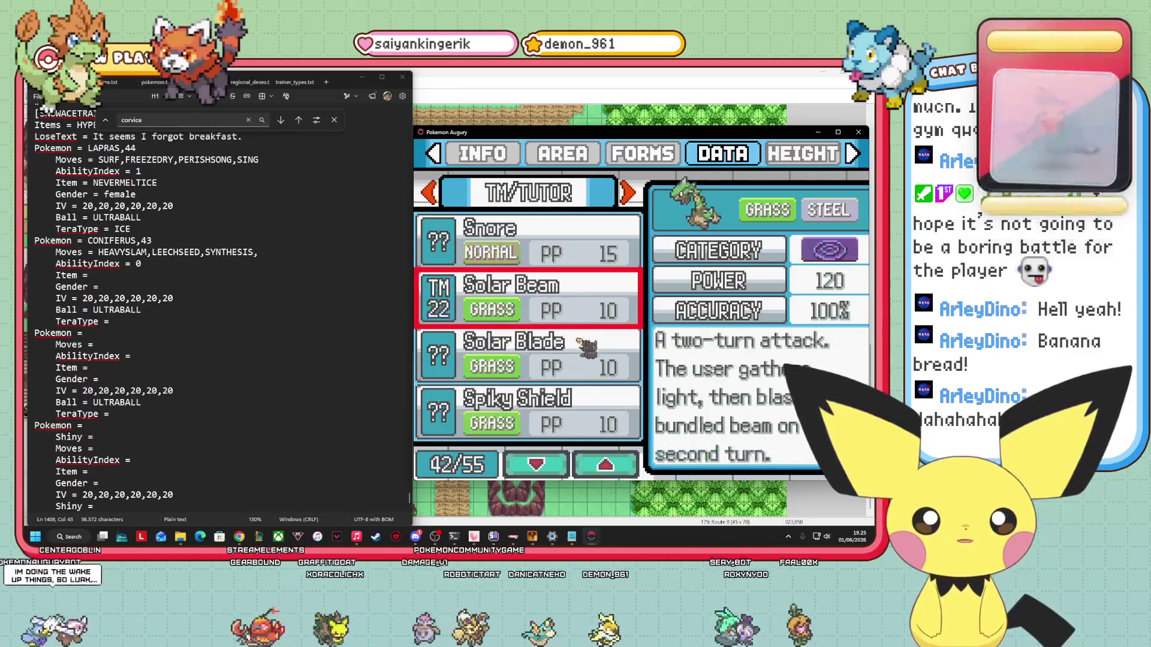
key("Up")
key("Up")
key("Up")
key("Right")
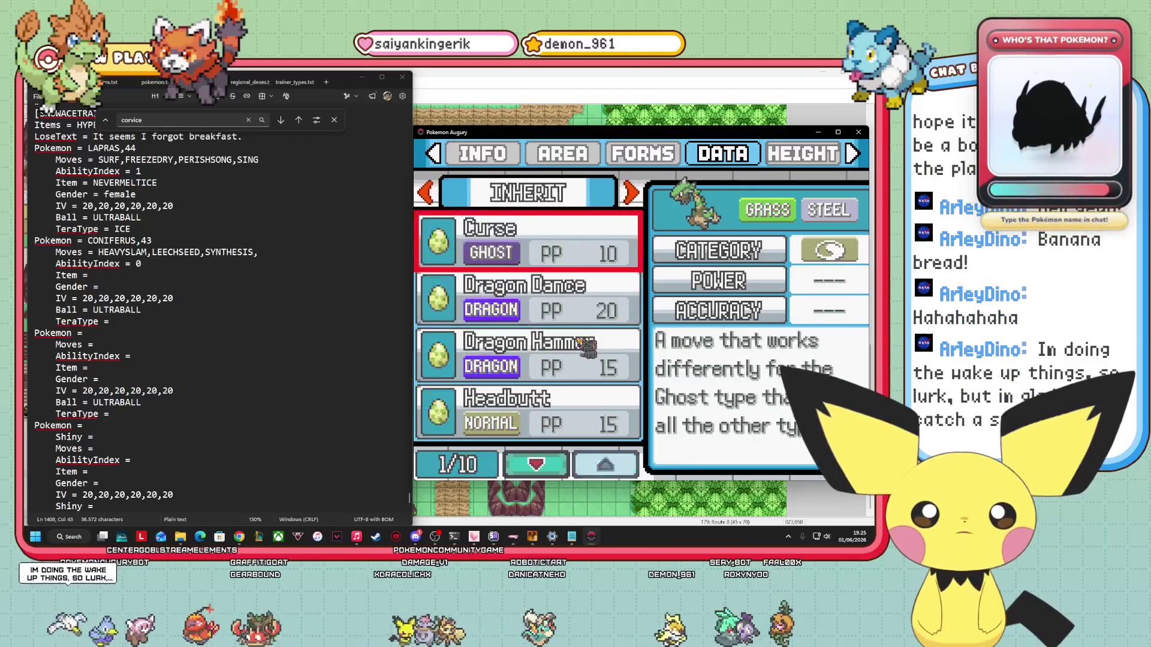
key("Left")
Step down through Flash, Iron Defense, Round and Solar Blade to Stomping Tantrum's details.
key("Up")
key("Up")
key("Up")
key("Up")
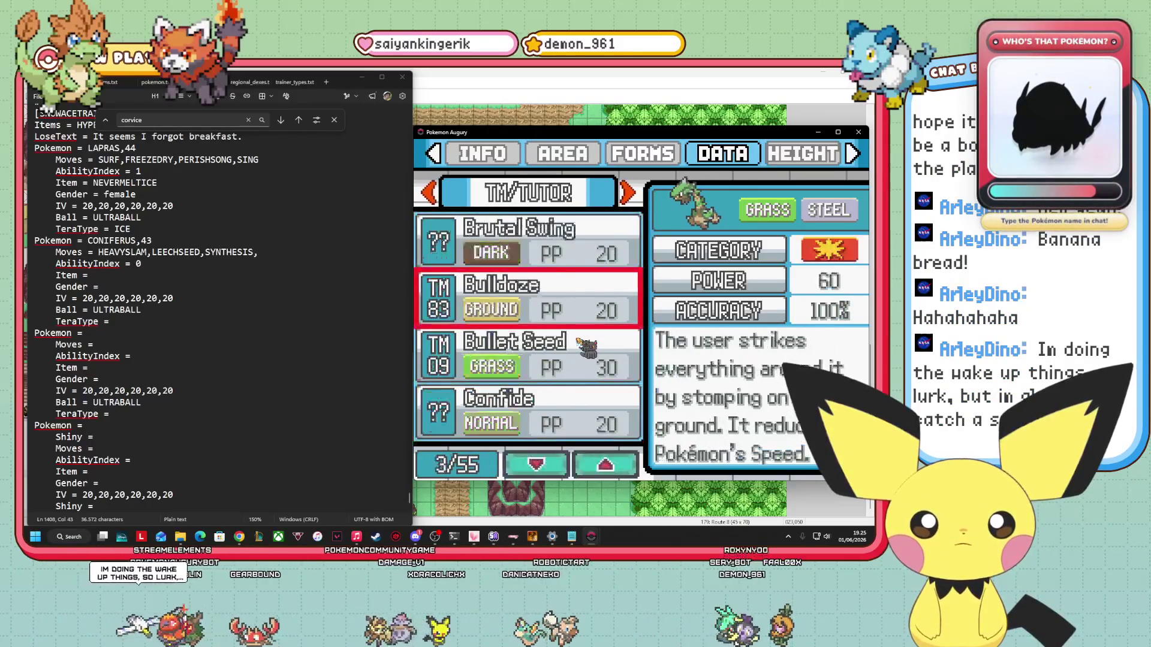
key("Down")
key("Down")
key("Down")
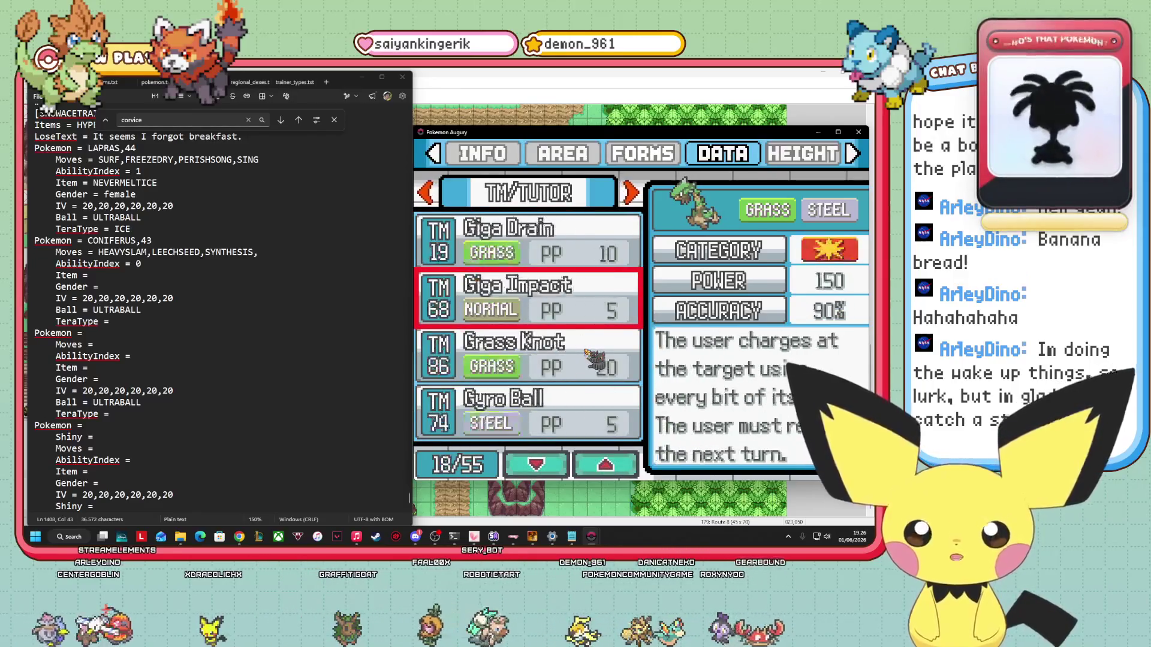
key("Down")
key("Down")
key("Down")
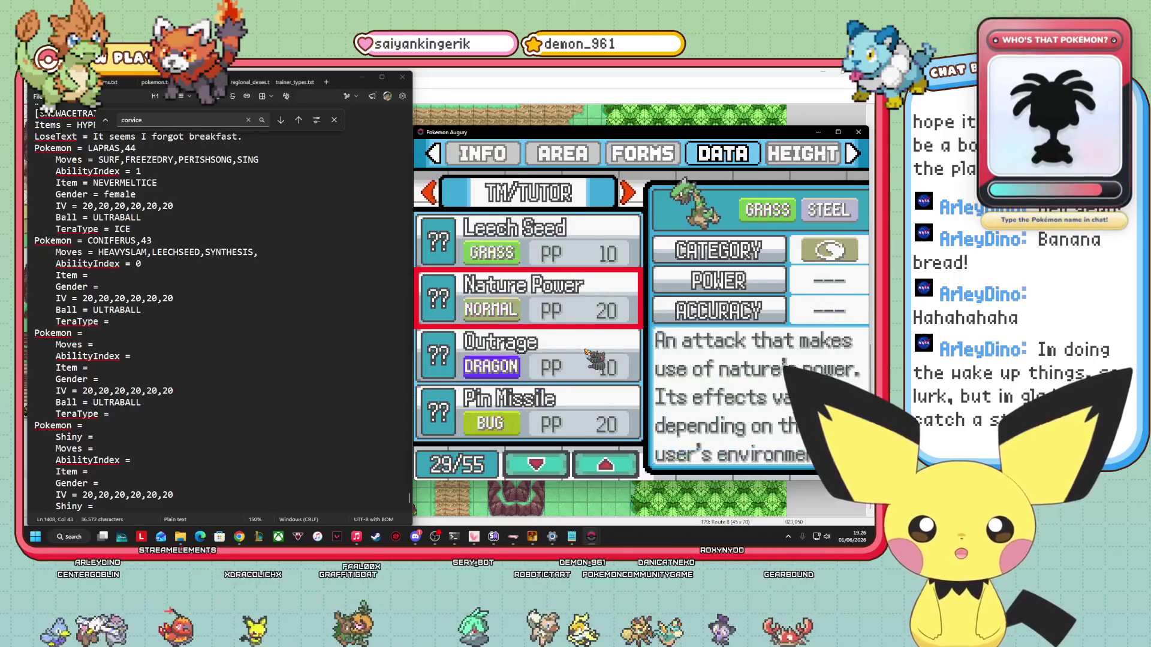
key("Down")
key("Down")
key("Down")
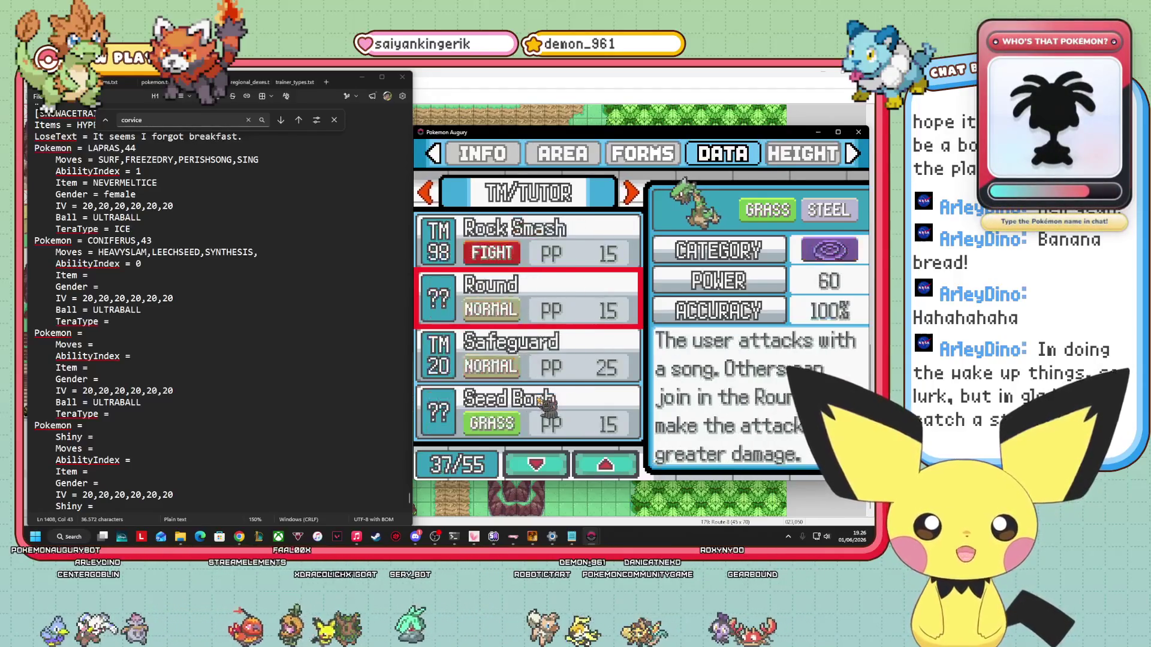
key("Down")
key("Down")
key("Down")
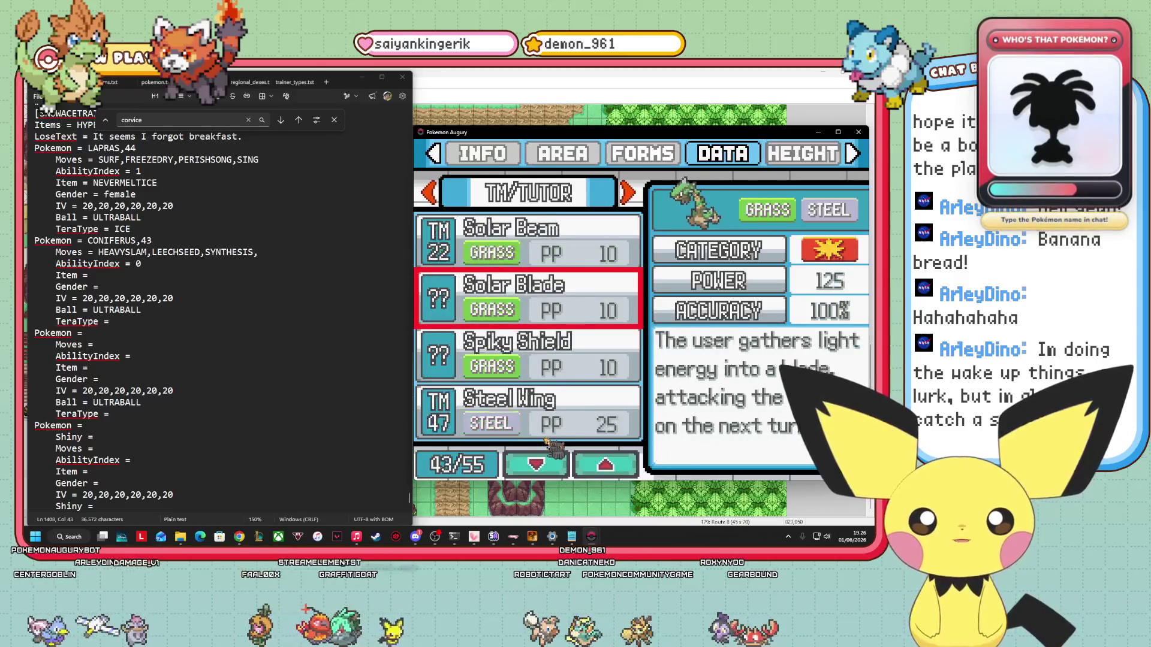
key("Down")
key("Down")
key("Down")
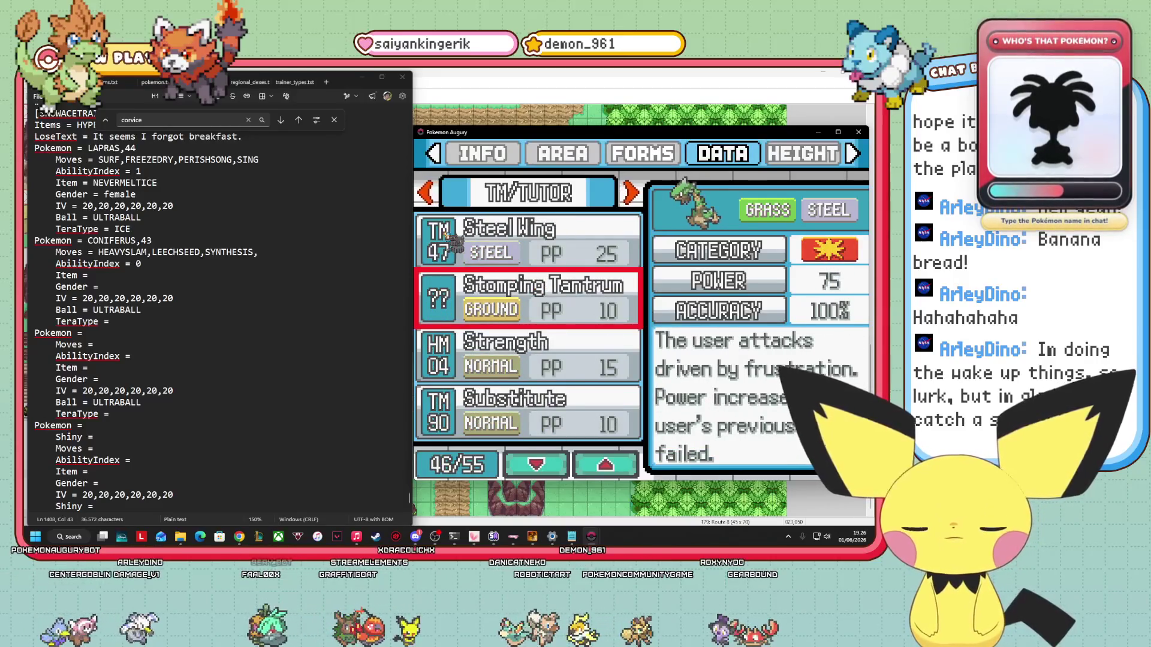
left_click(156, 84)
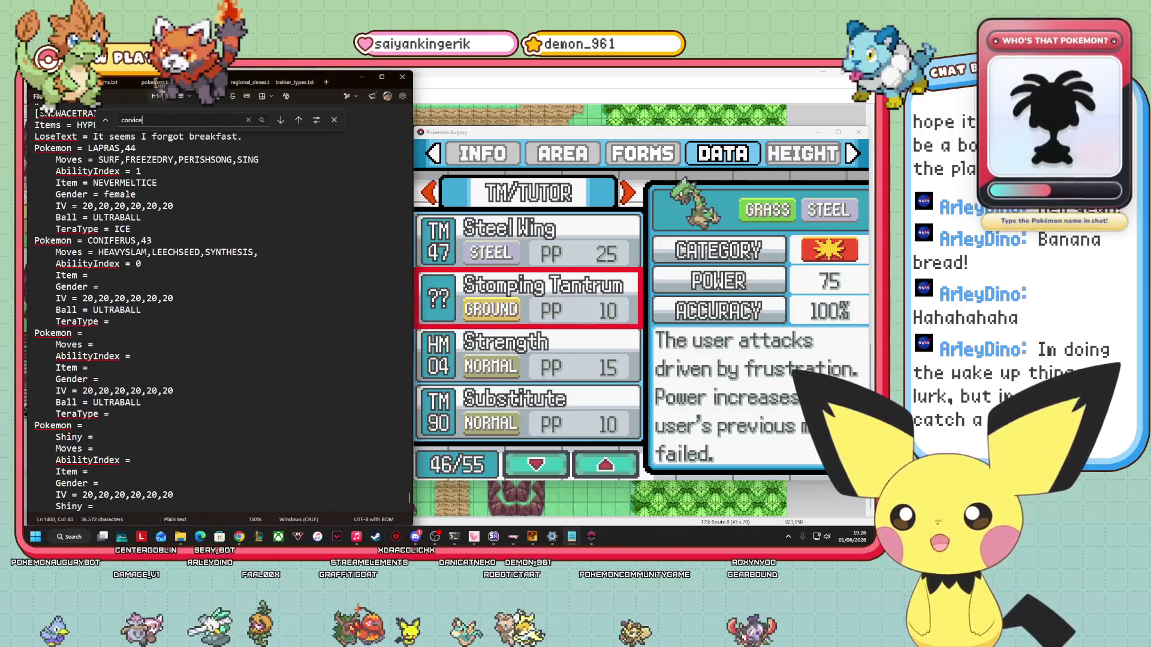
Open pokemon.txt and search for the CONIFERUS entry.
left_click(155, 84)
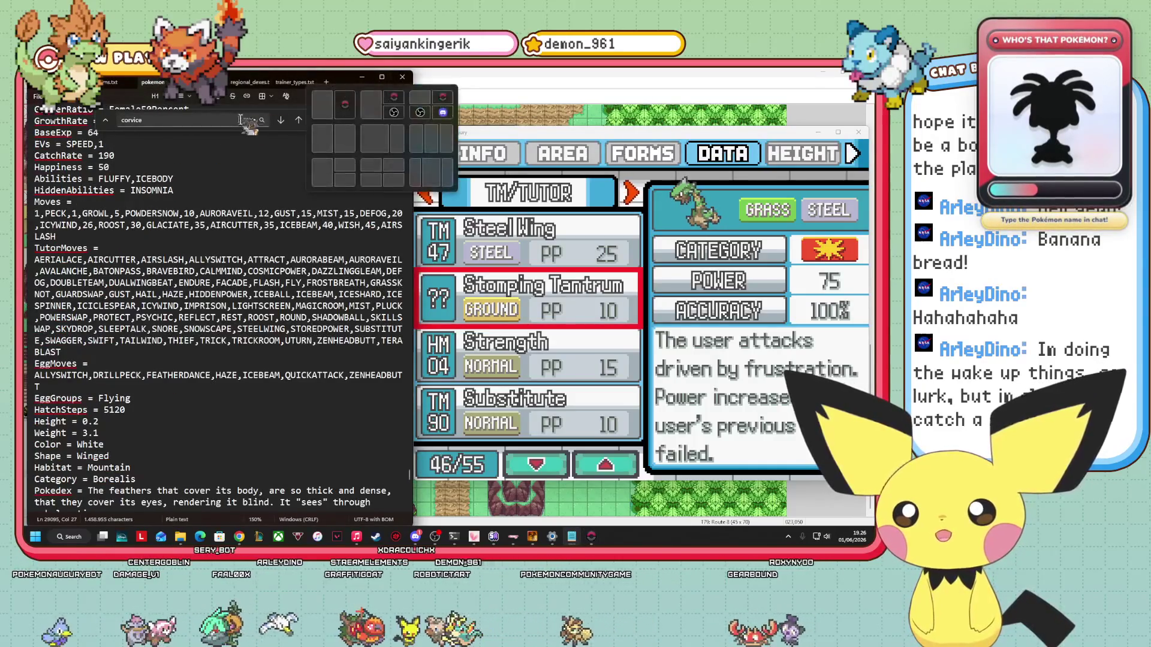
left_click(208, 121)
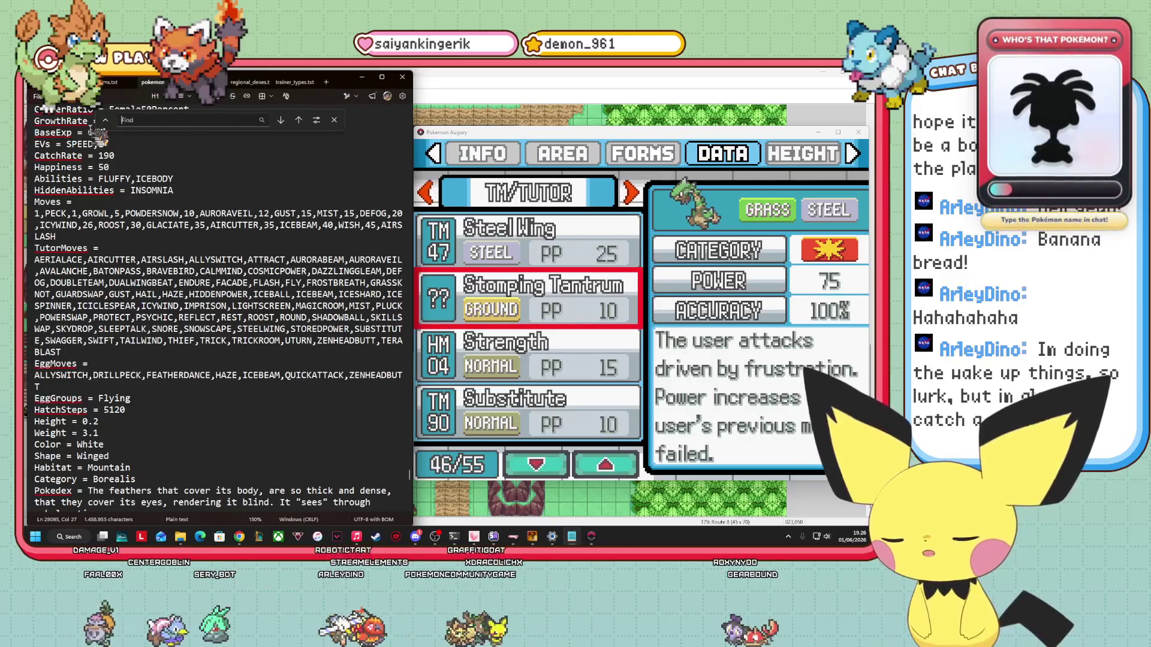
type("CONIFERUS")
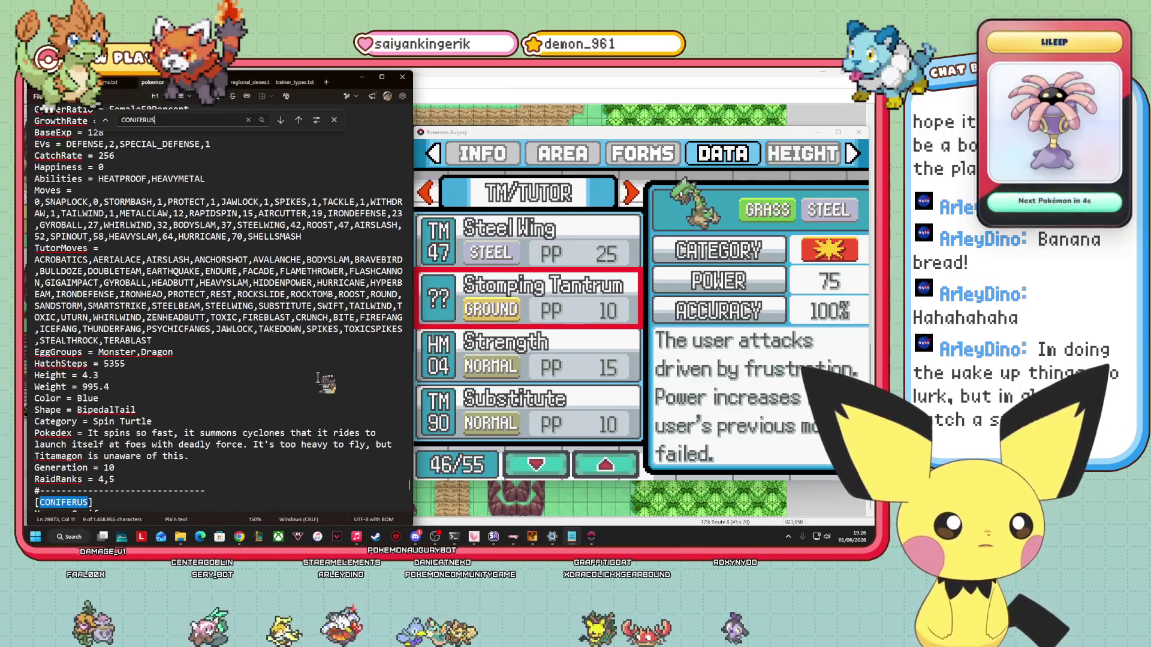
scroll(102, 341, "down", 6)
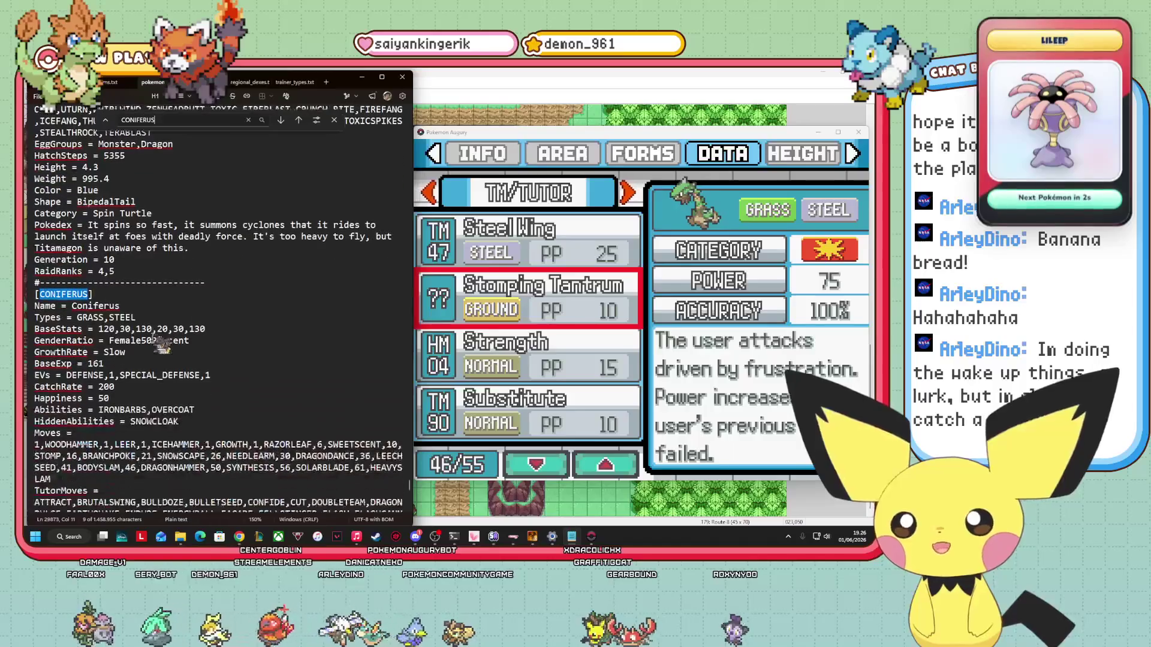
scroll(258, 371, "down", 3)
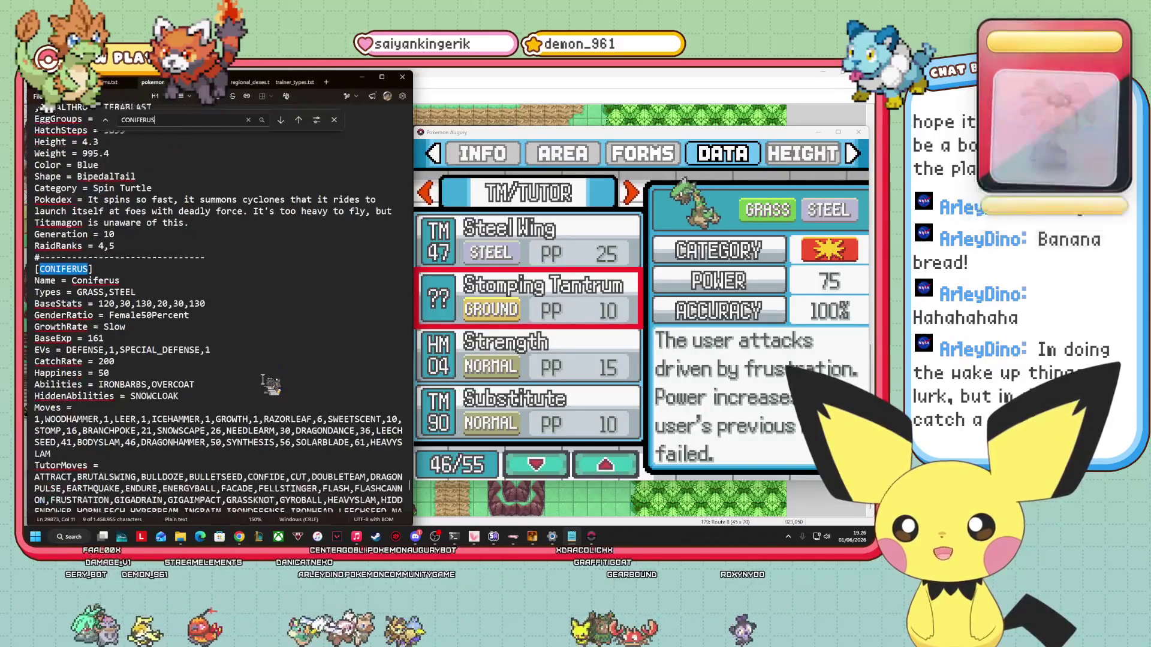
Search the file for SPIKES and inspect the matches around Coniferus's TutorMoves list.
left_click(85, 214)
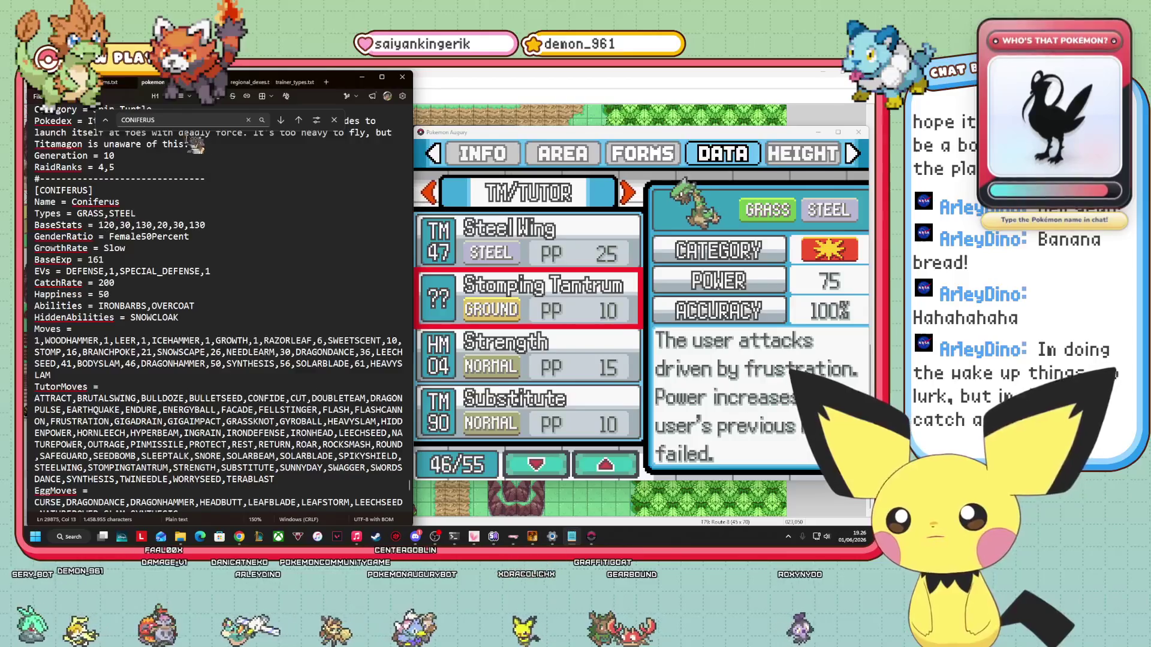
key("BackSpace")
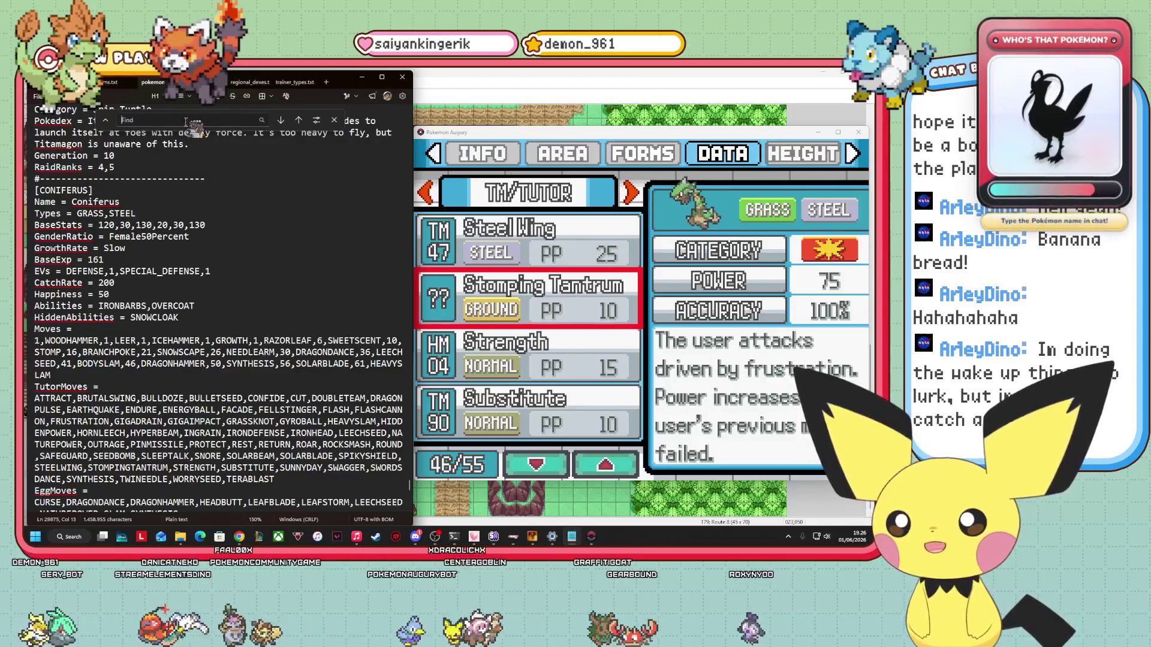
type("SPIKES")
key("Return")
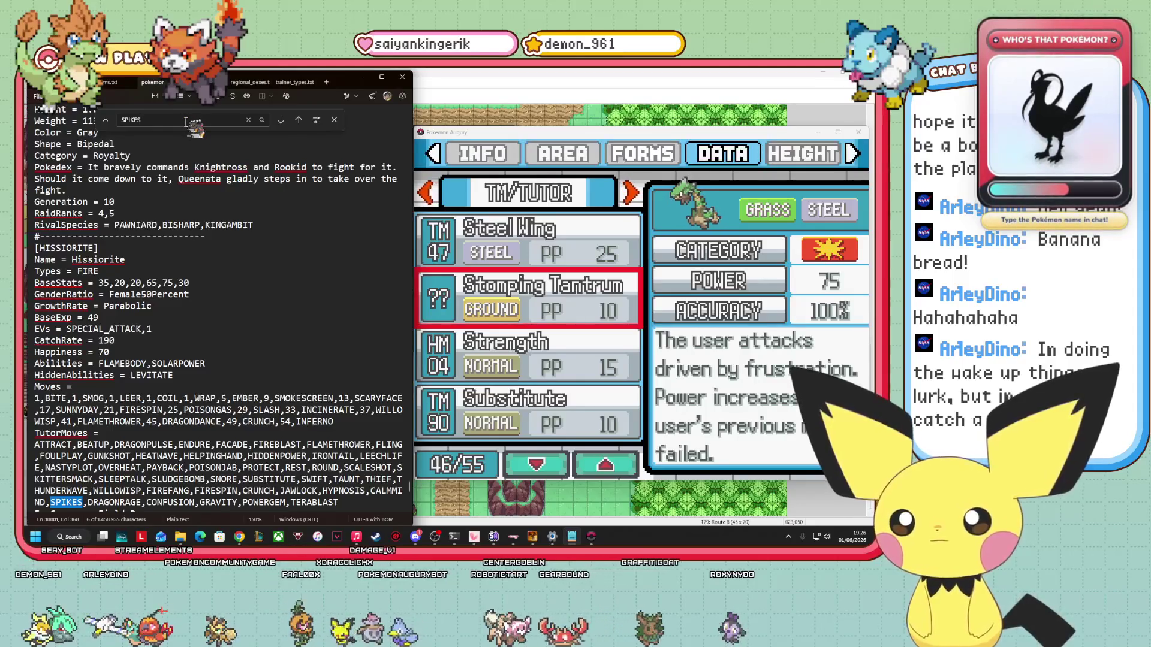
left_click(299, 120)
scroll(270, 258, "down", 5)
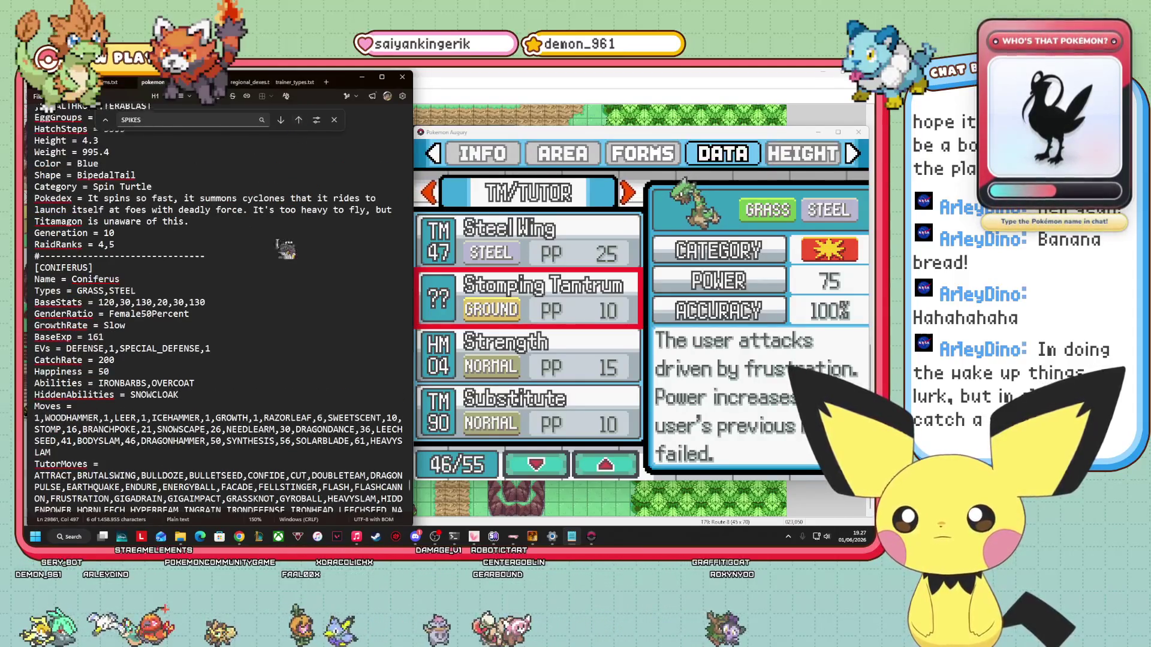
scroll(271, 258, "up", 10)
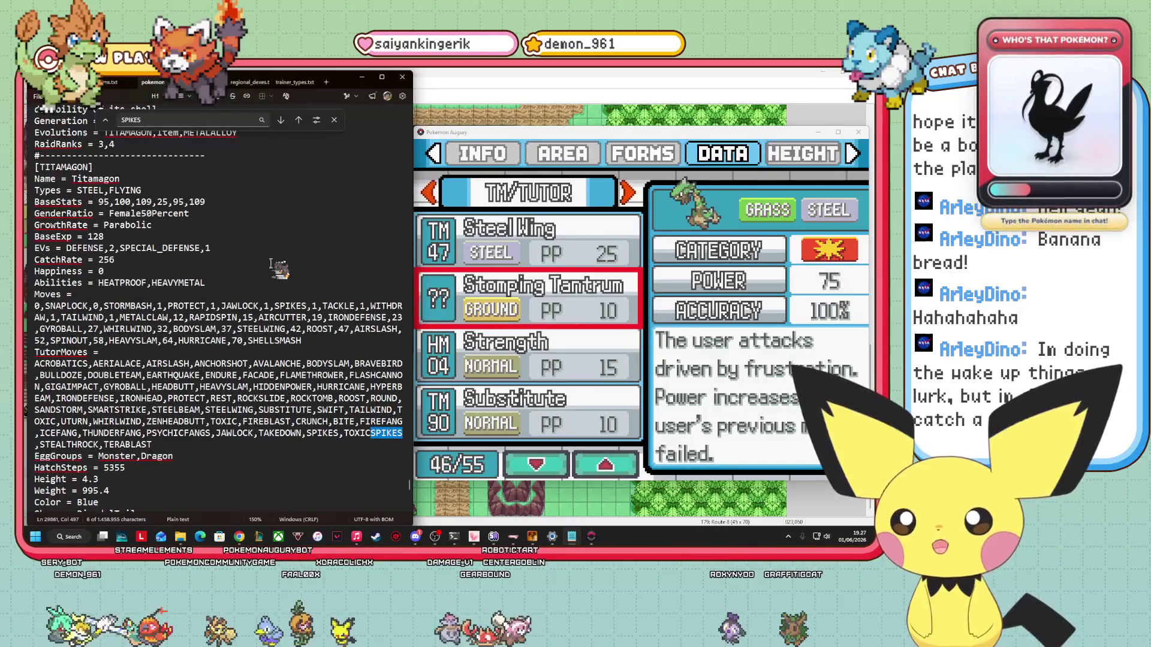
scroll(271, 263, "down", 10)
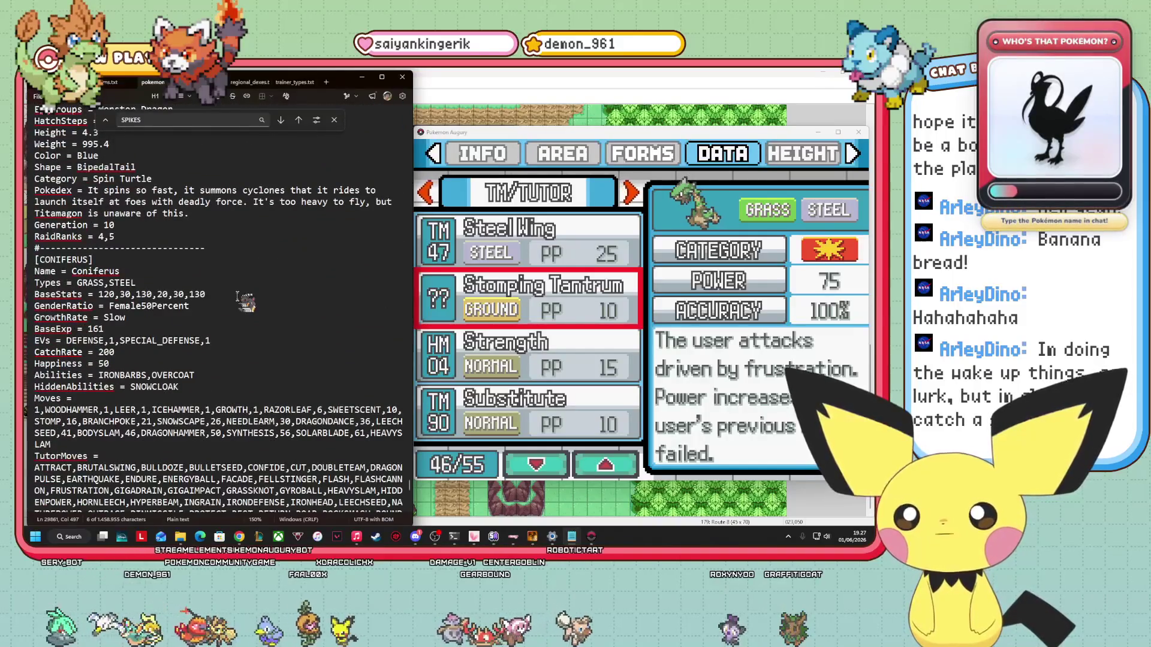
scroll(266, 357, "down", 2)
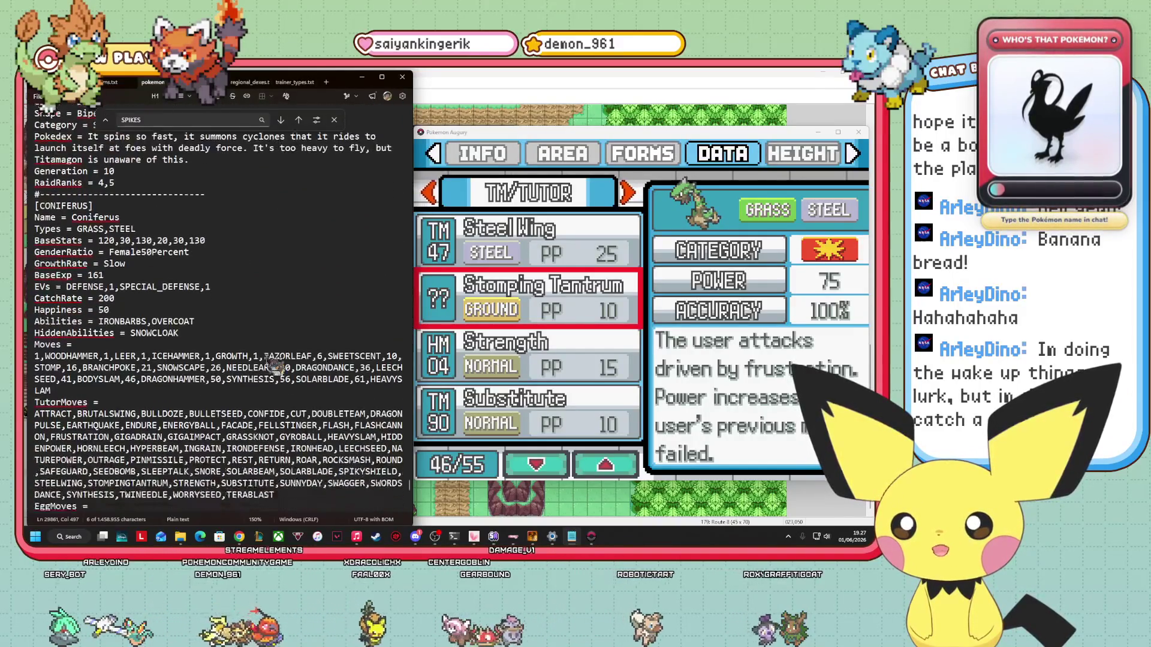
scroll(271, 363, "down", 1)
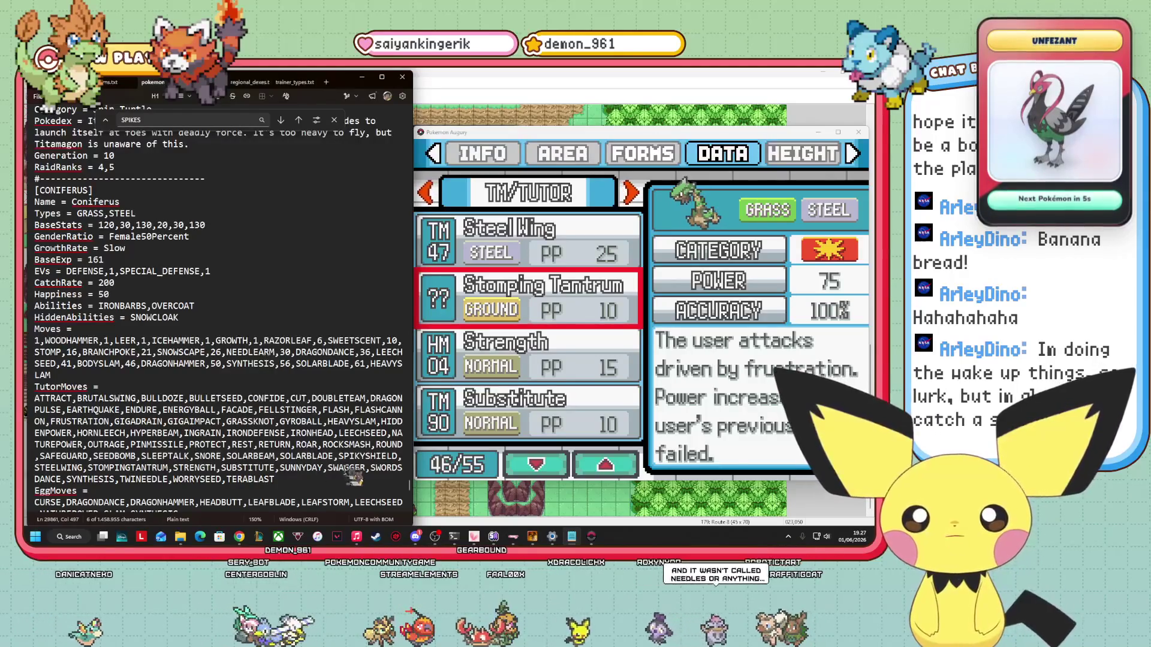
Insert SPIKES, before SPIKYSHIELD in Coniferus's TutorMoves.
left_click(337, 456)
type("SPIKE")
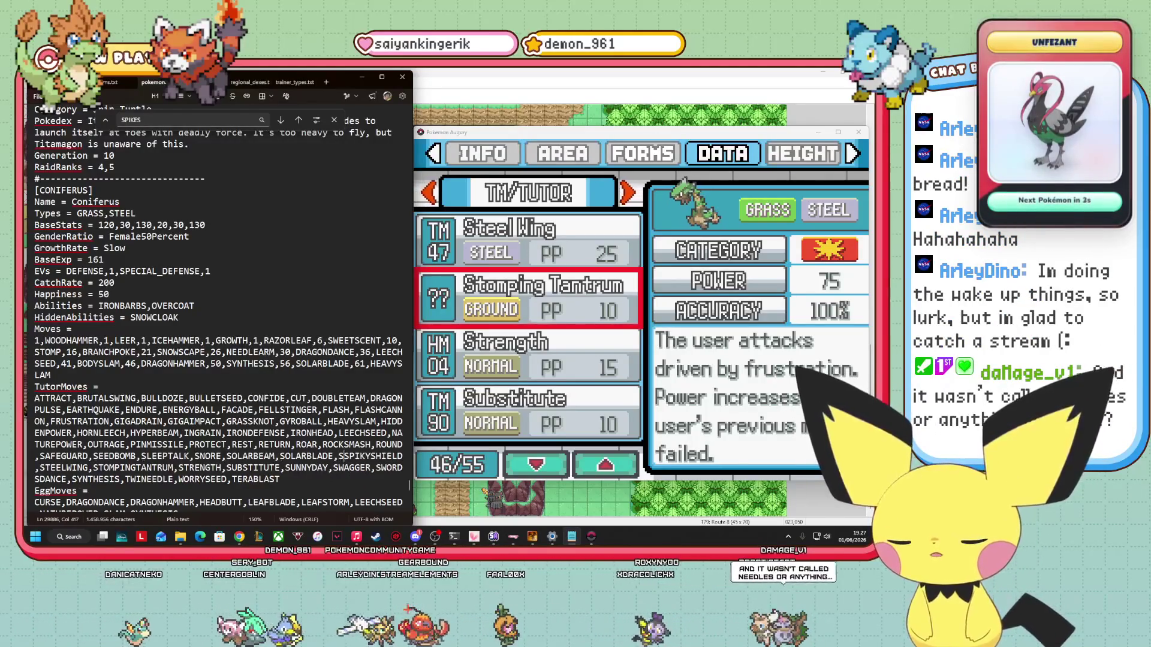
type("S")
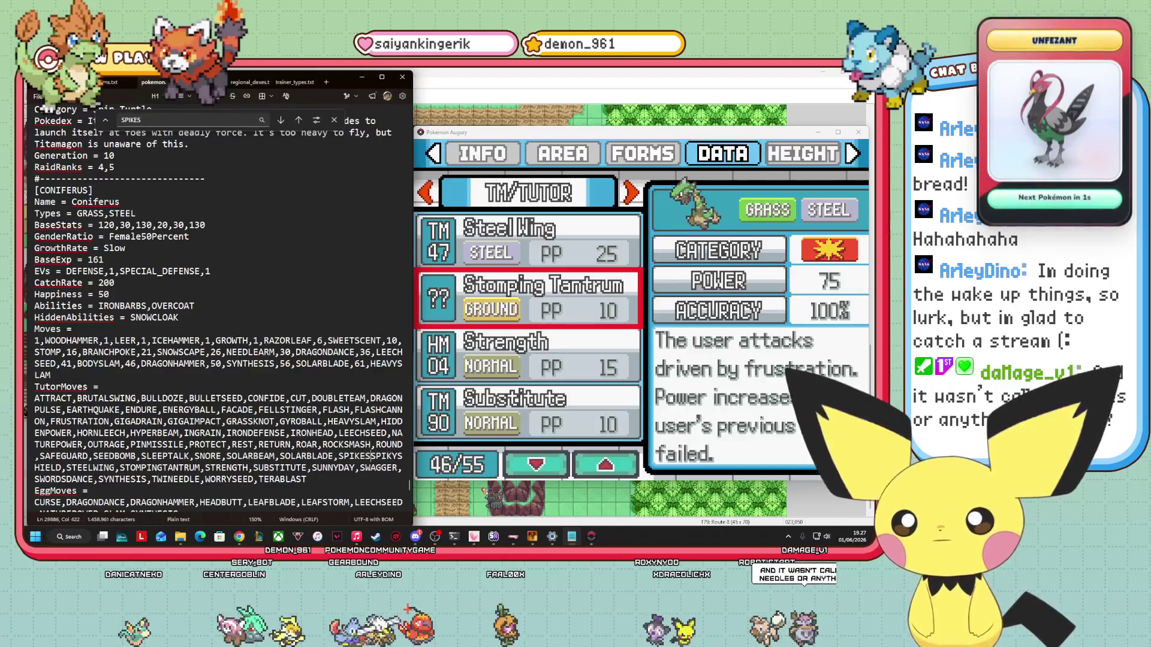
type(",")
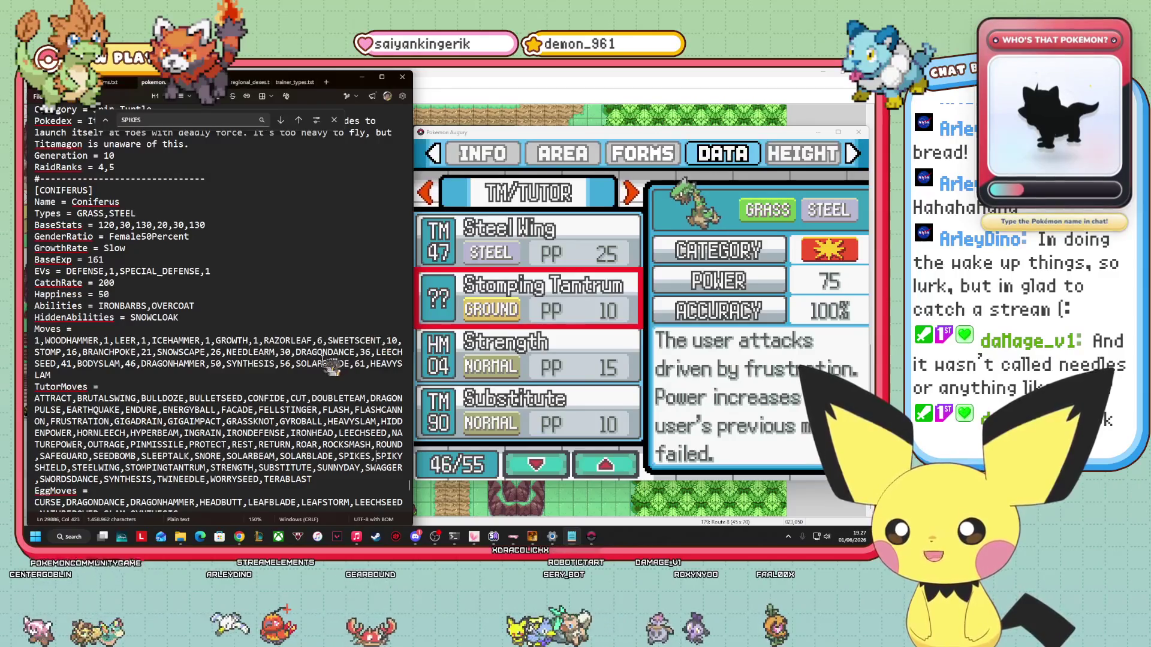
scroll(282, 166, "down", 1)
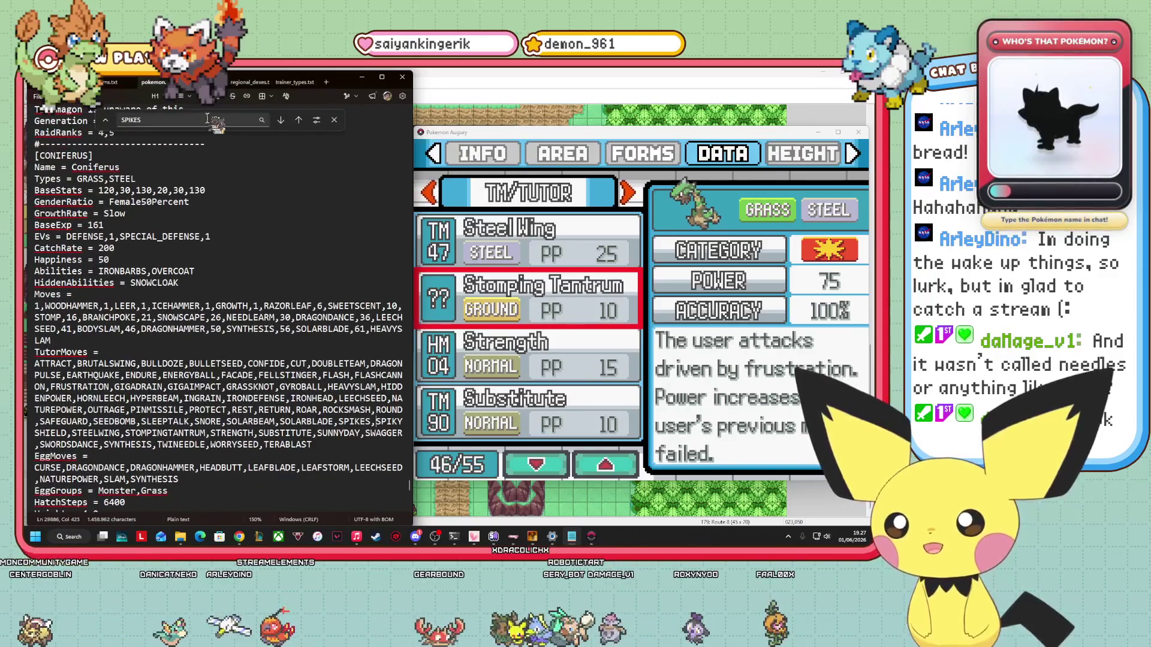
Save the edited species data file and close the editor.
left_click(180, 120)
key("alt+f")
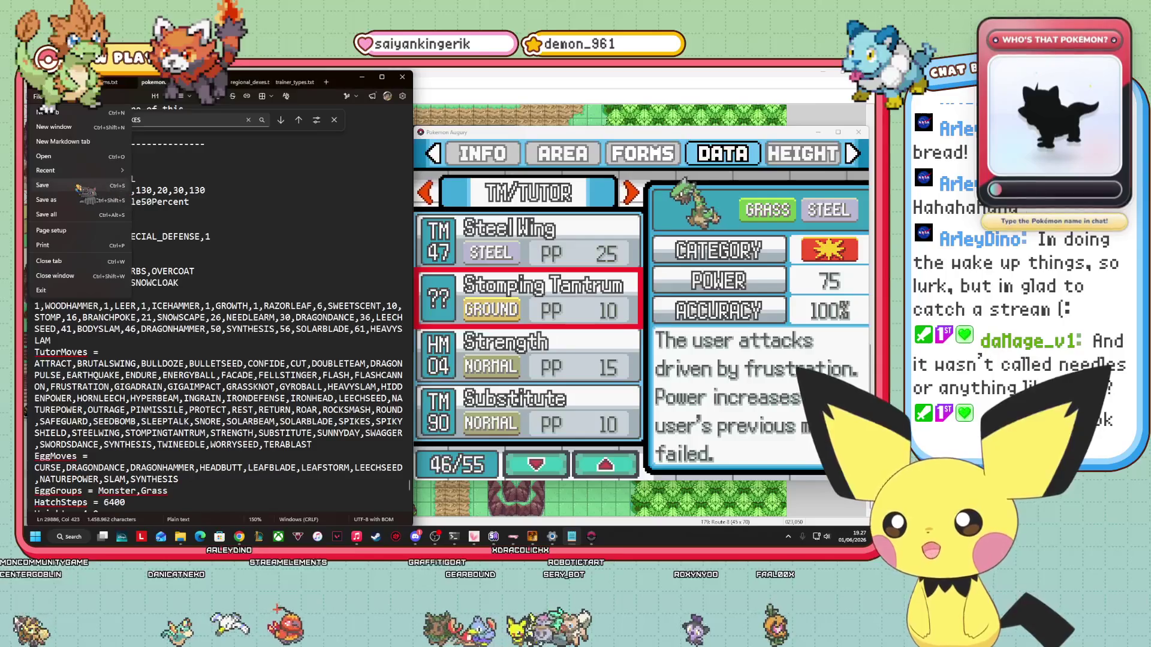
left_click(79, 187)
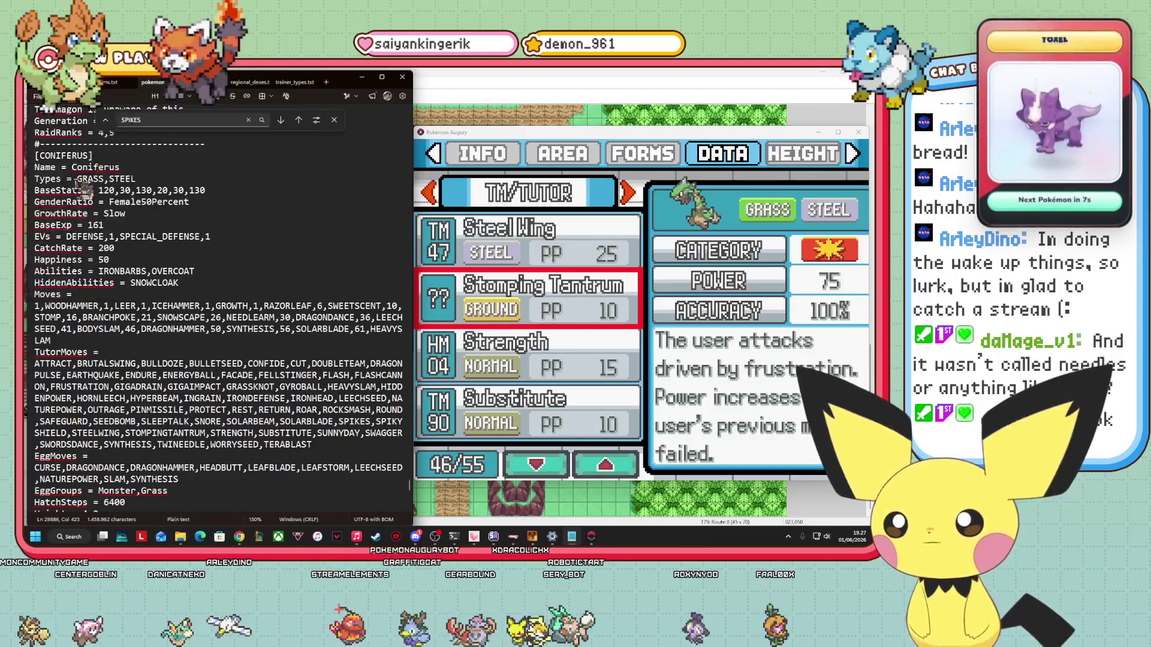
left_click(679, 297)
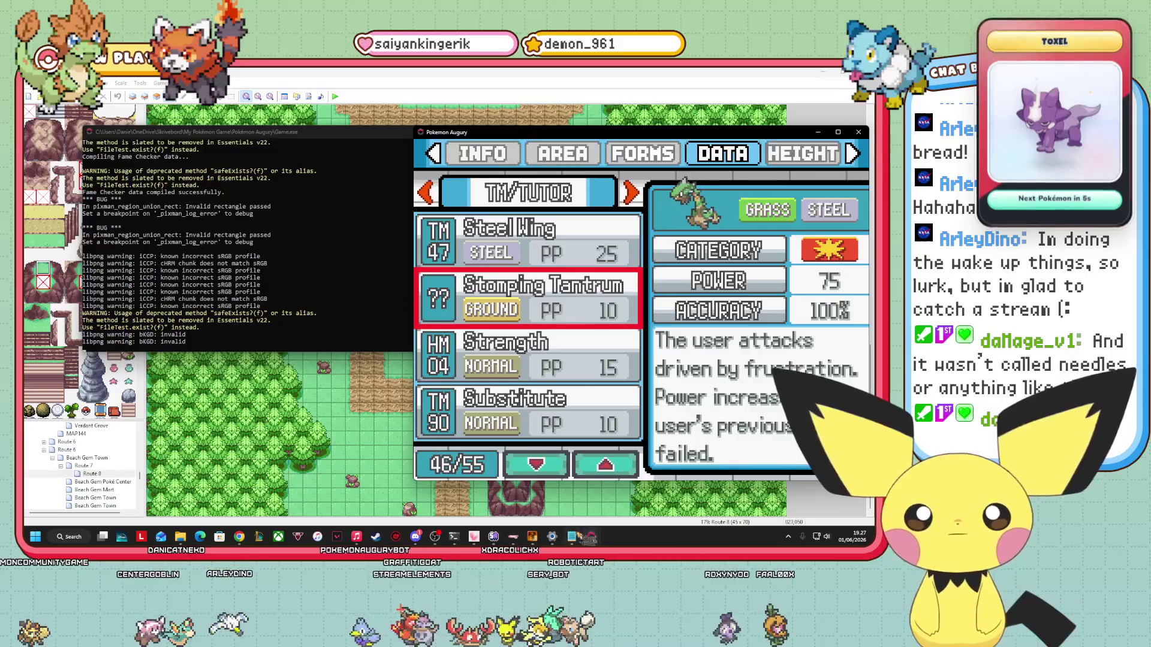
Browse the TM/Tutor list upward past Solar Blade, Seed Bomb and Round to Pin Missile.
key("alt+Tab")
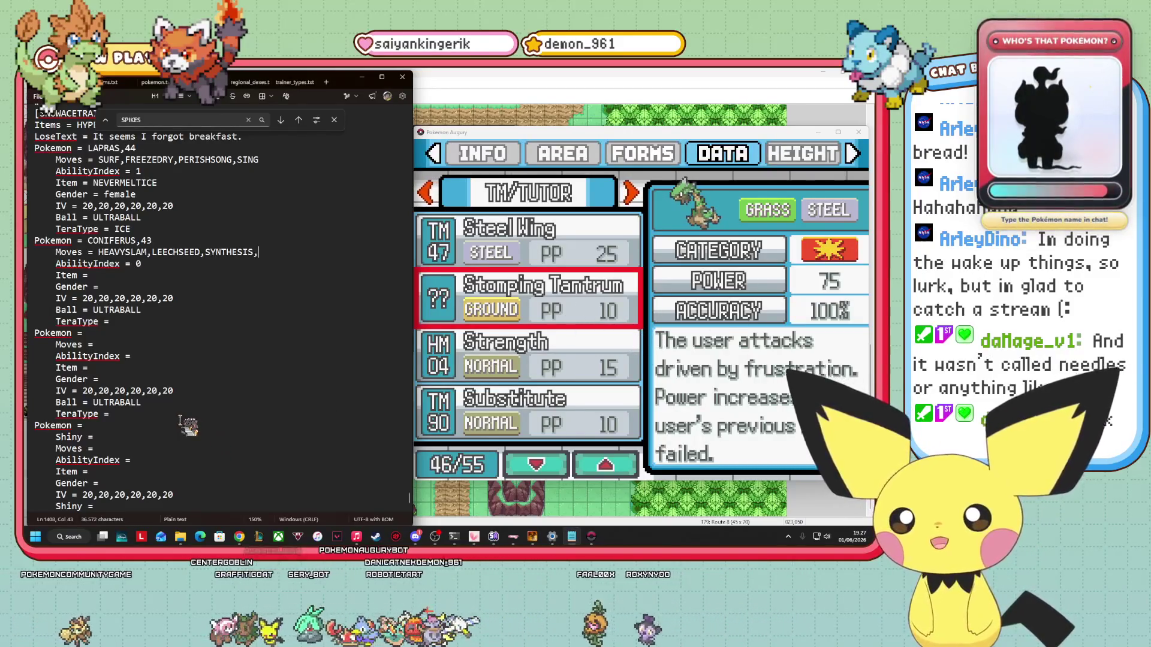
left_click(538, 377)
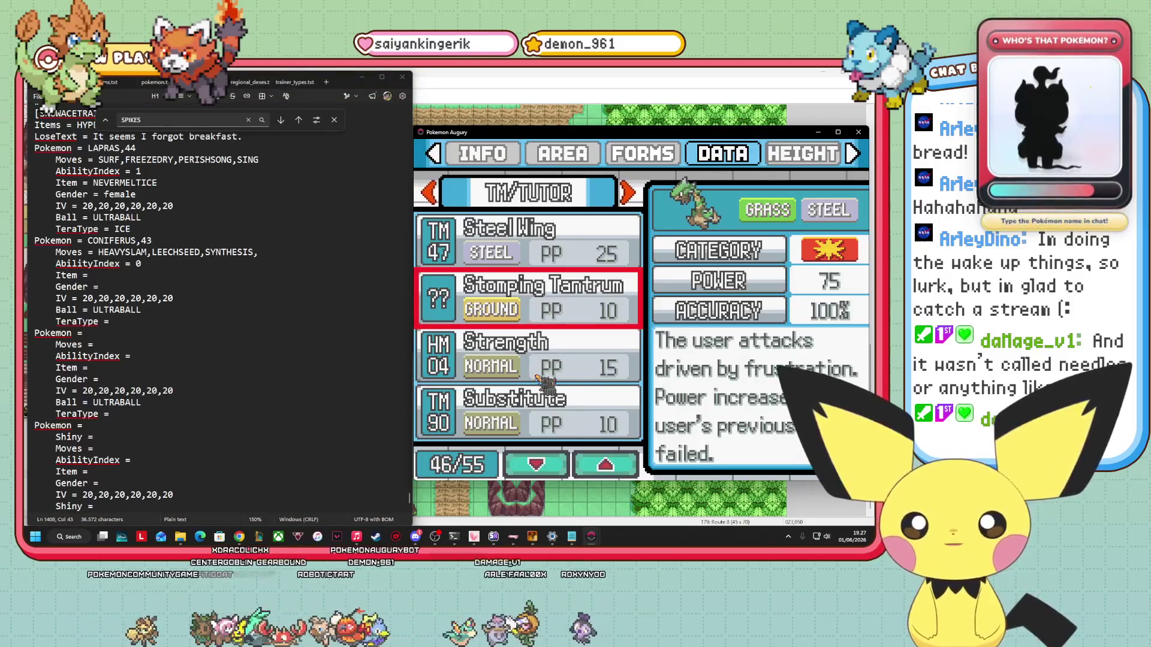
key("Up")
key("Up")
key("Up")
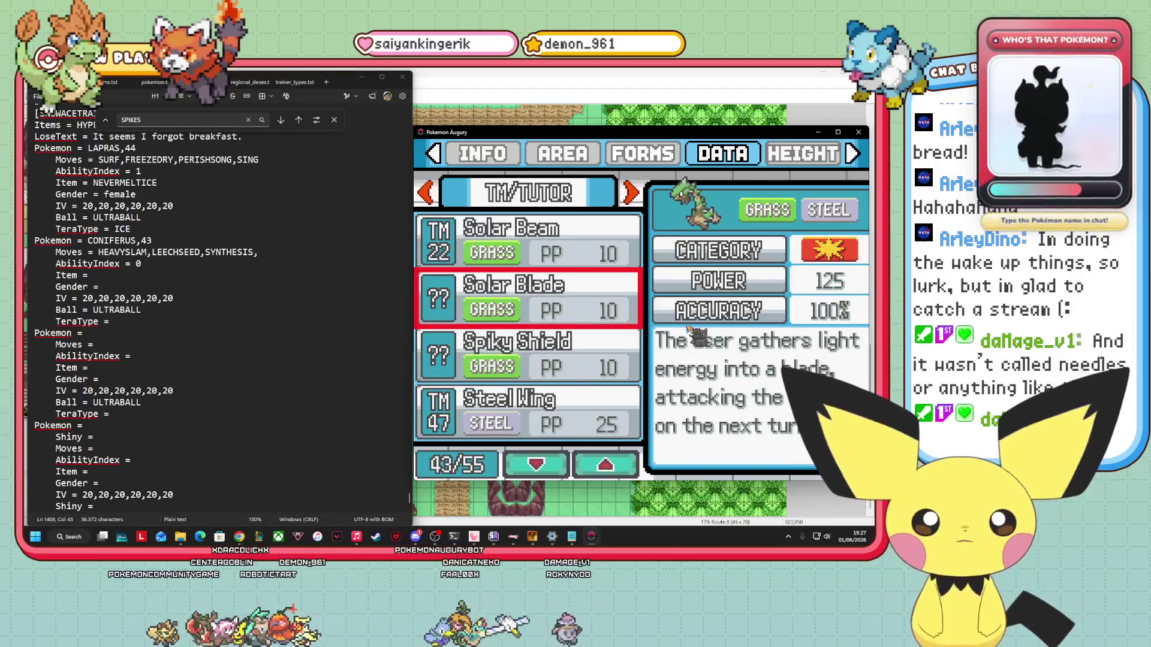
key("Down")
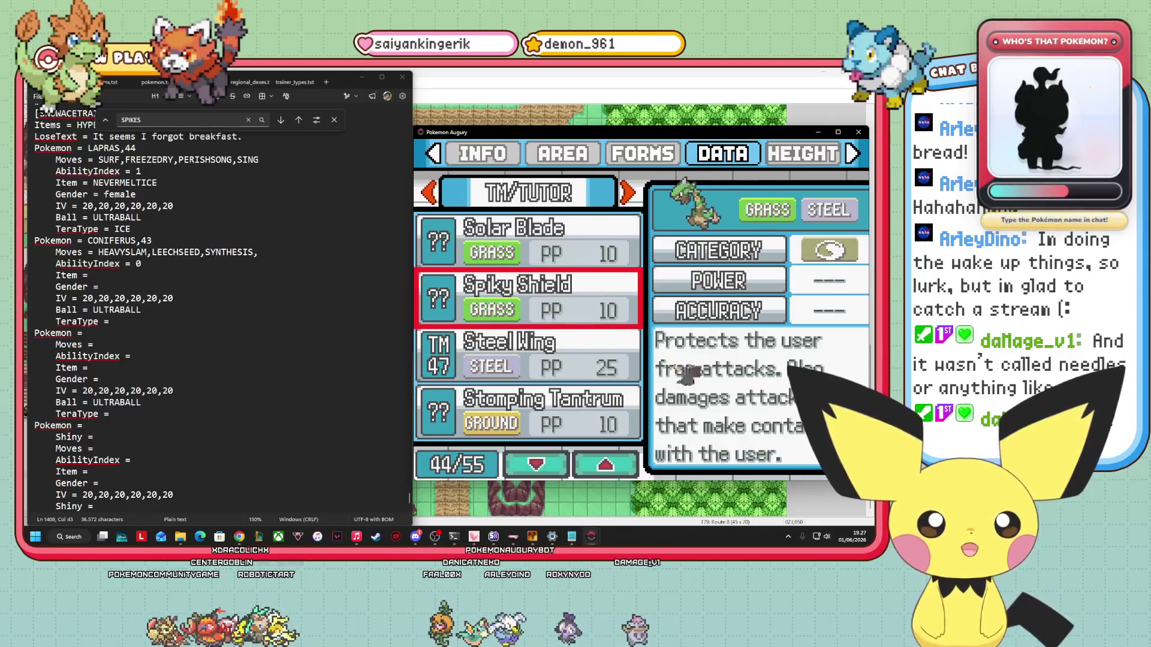
key("Up")
key("Up")
key("Up")
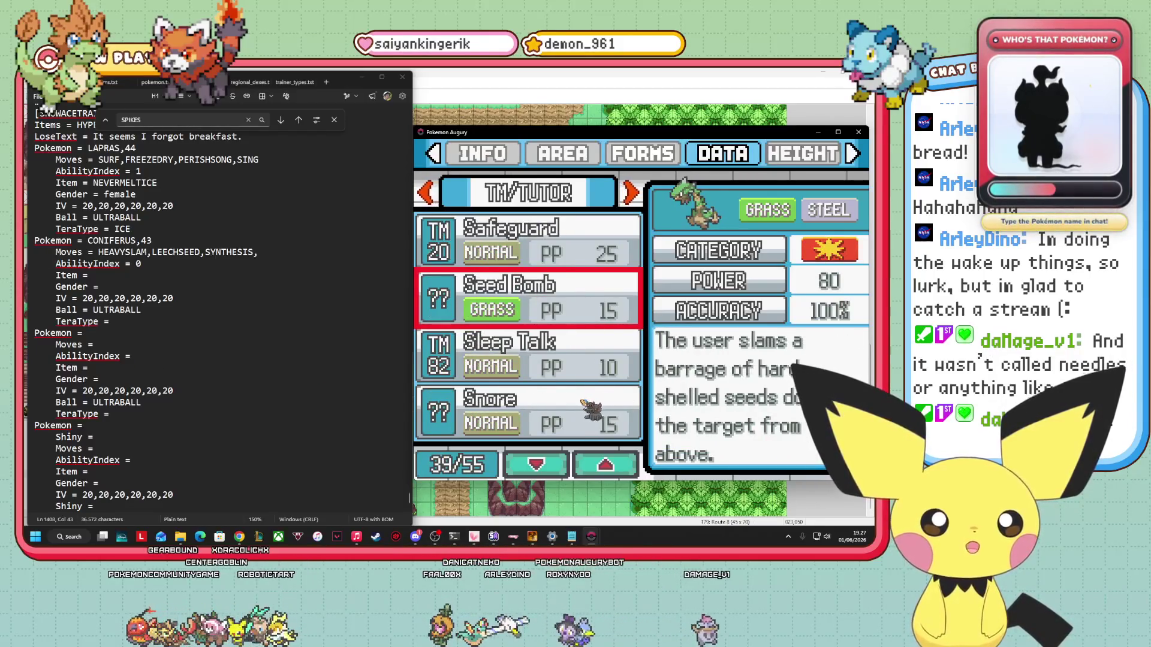
key("Up")
key("Up")
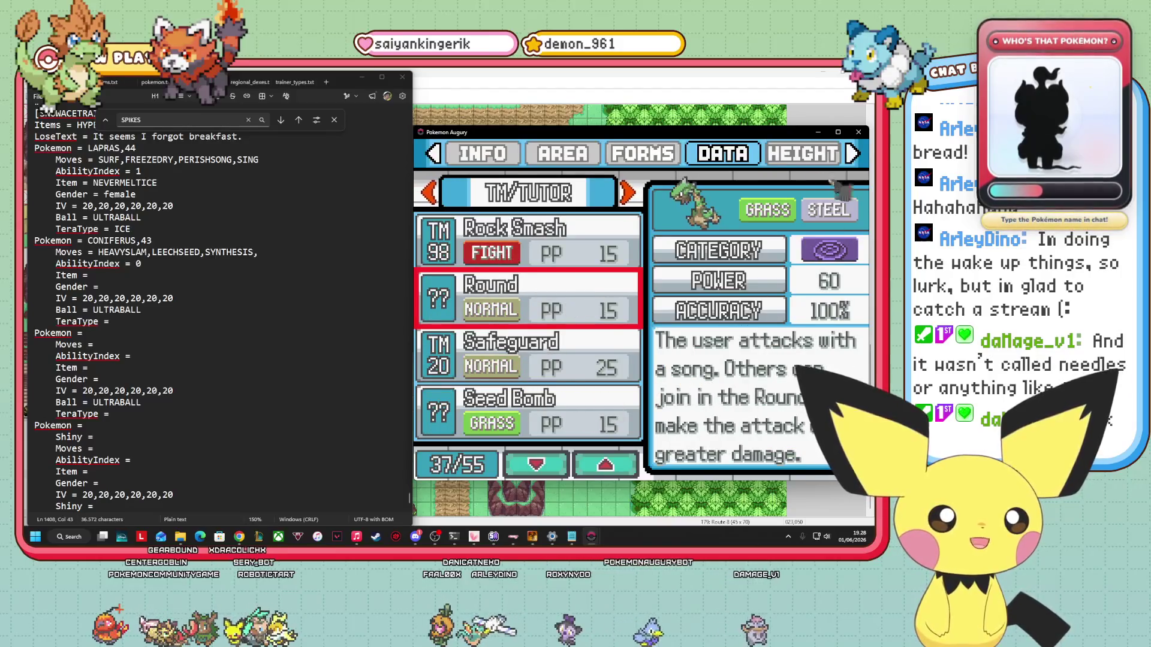
key("Up")
key("Up")
key("Up")
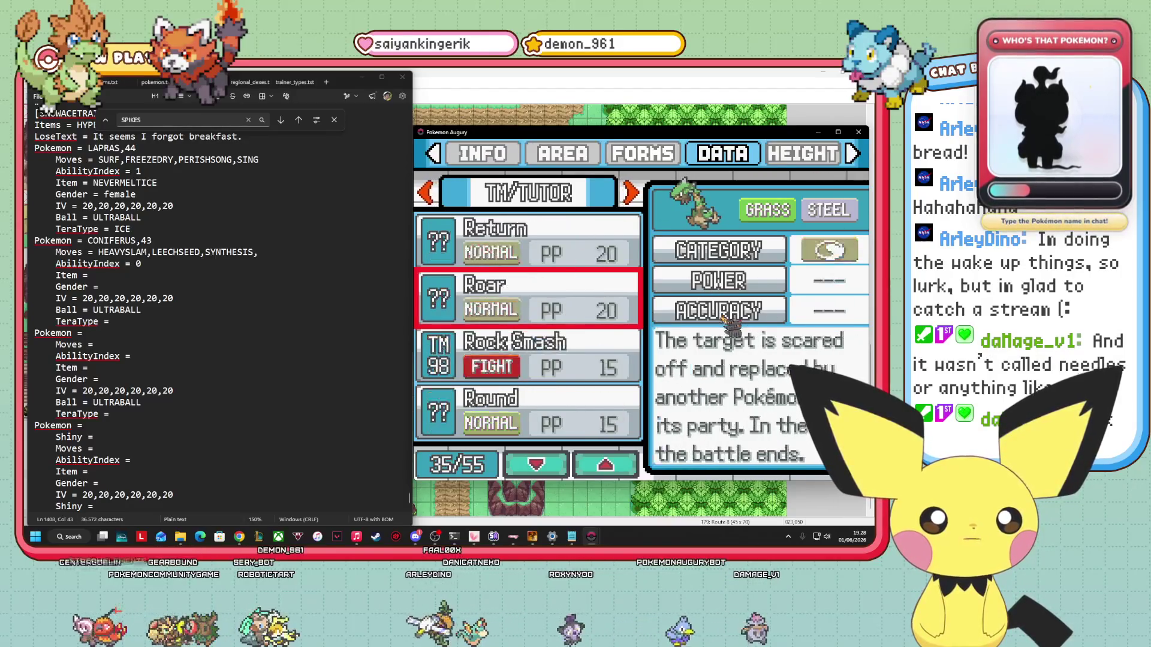
After checking Ingrain in the Pokédex, append SPIKES to Coniferus's Moves line.
key("Up")
key("Up")
key("Up")
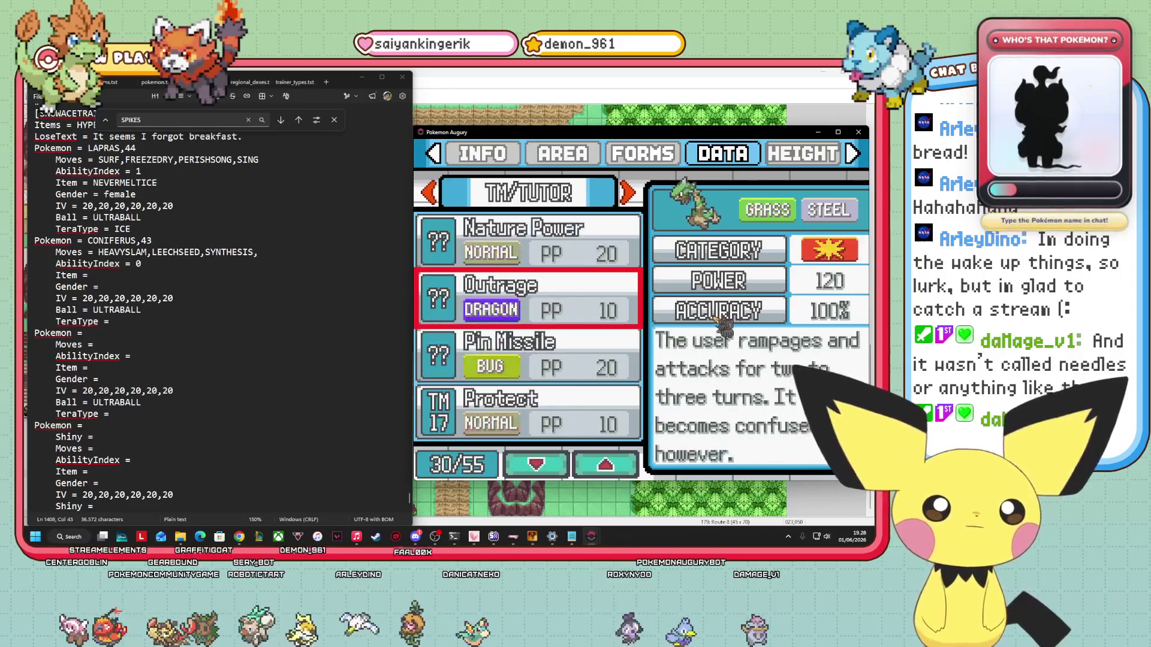
key("Up")
key("Up")
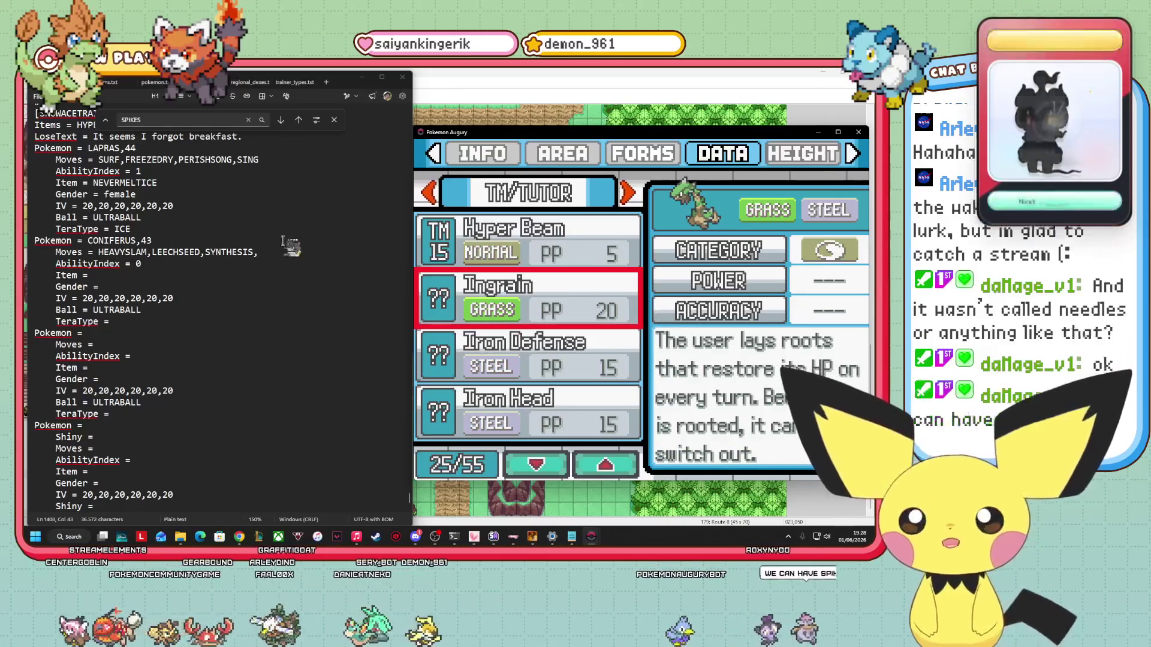
left_click(290, 252)
type("SPIKES")
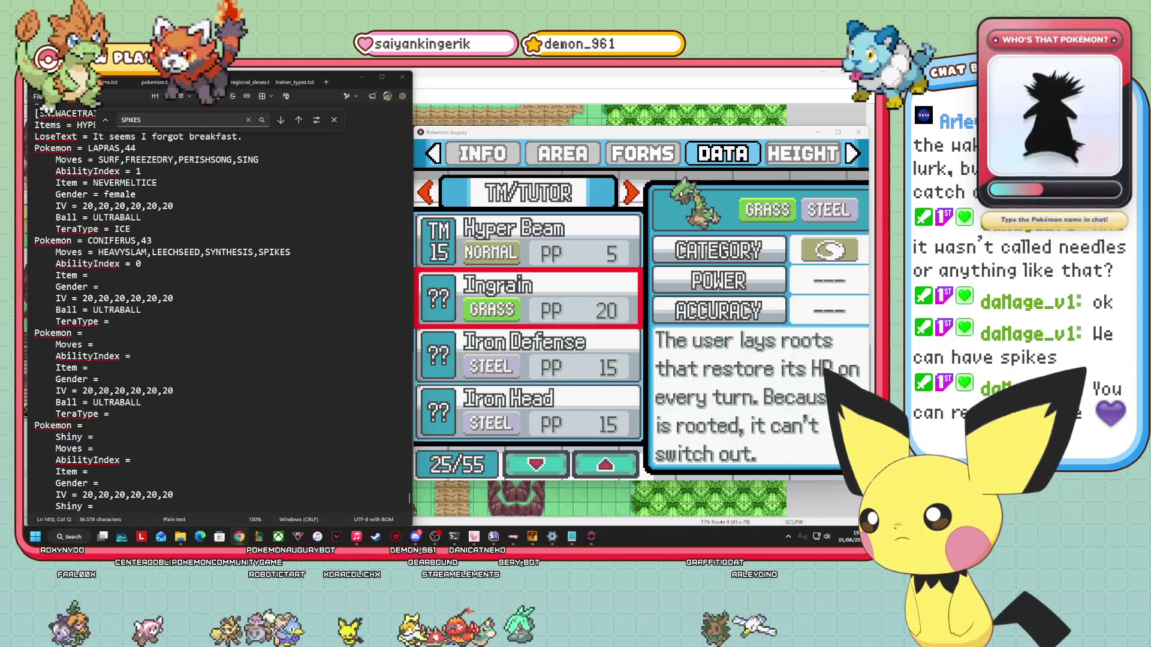
scroll(37, 264, "down", 1)
scroll(37, 265, "down", 2)
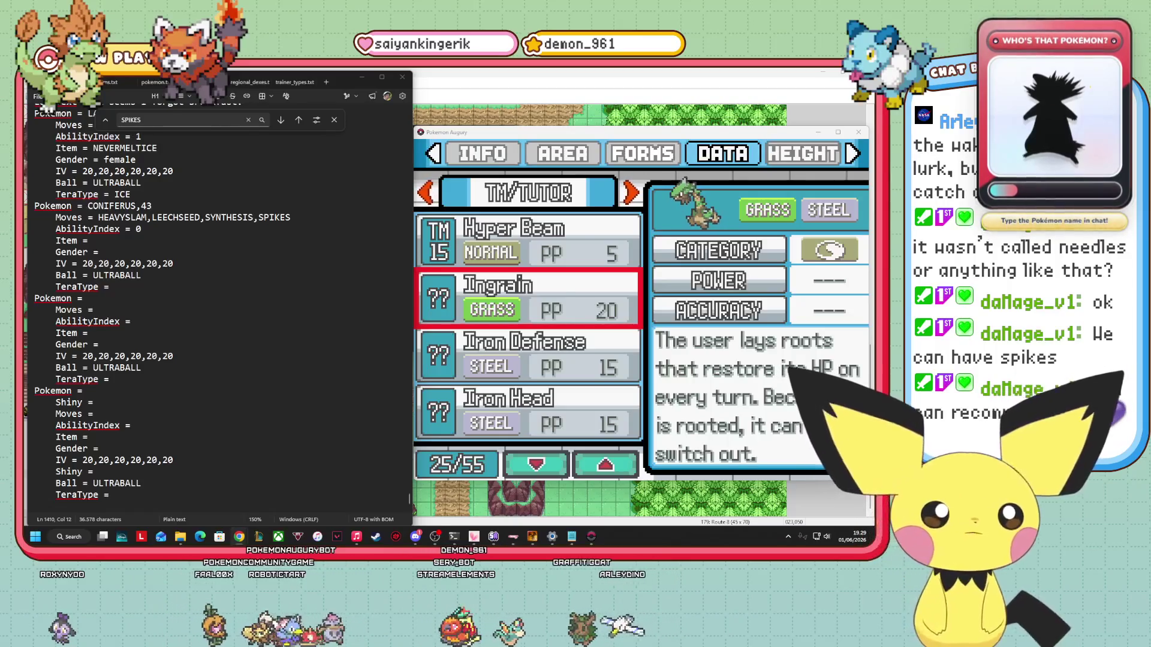
key("alt+Tab")
Maximize the browser and read the Rocky Helmet article's Effect and Description sections.
key("super+Up")
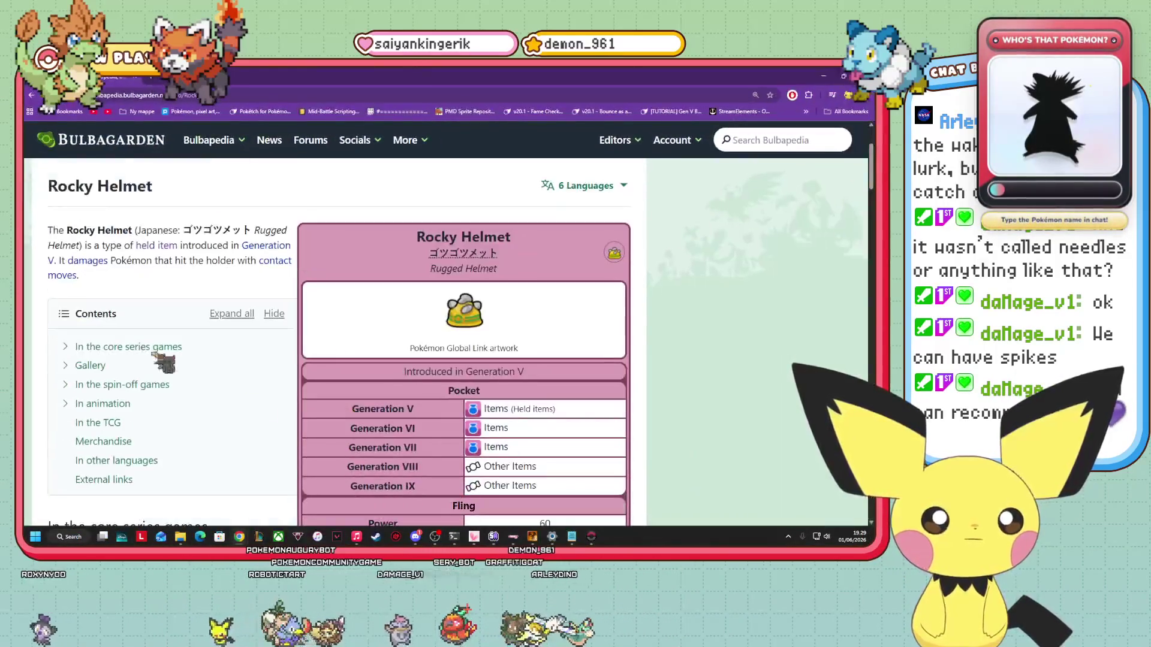
scroll(514, 221, "down", 5)
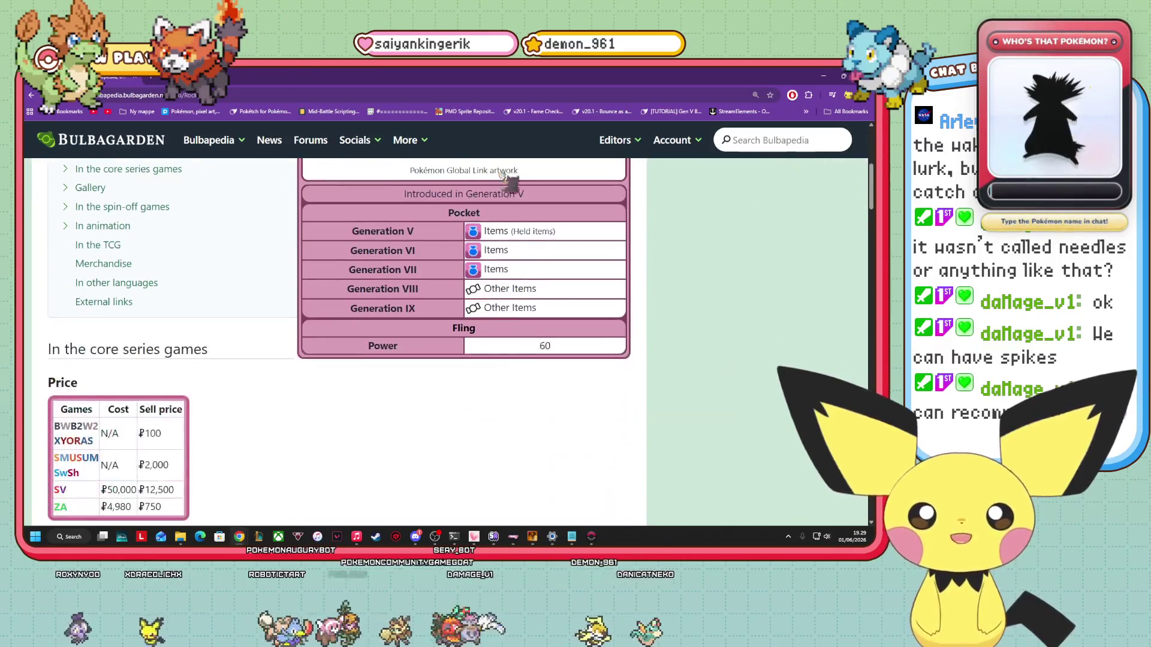
scroll(515, 221, "down", 2)
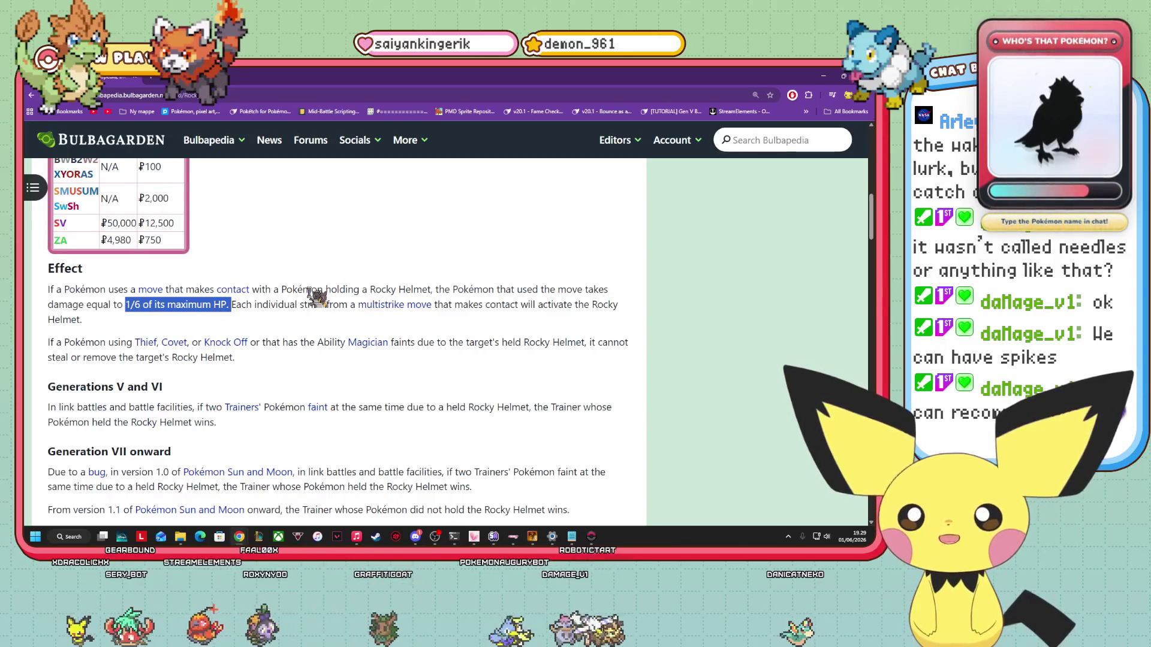
scroll(309, 292, "down", 1)
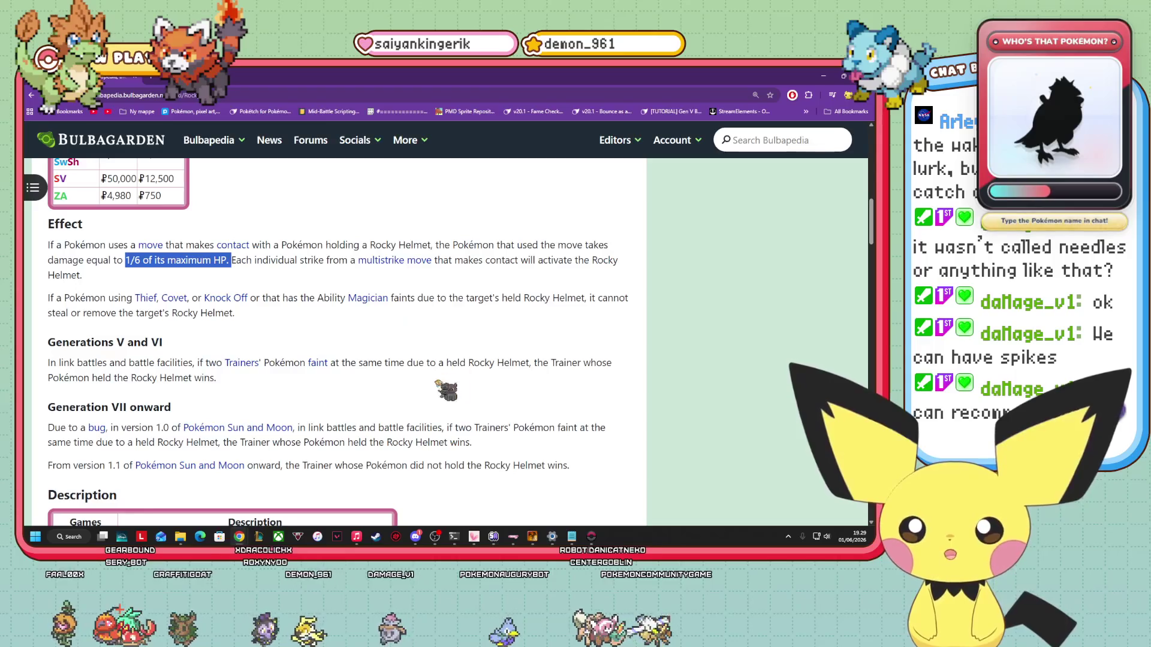
scroll(393, 399, "down", 2)
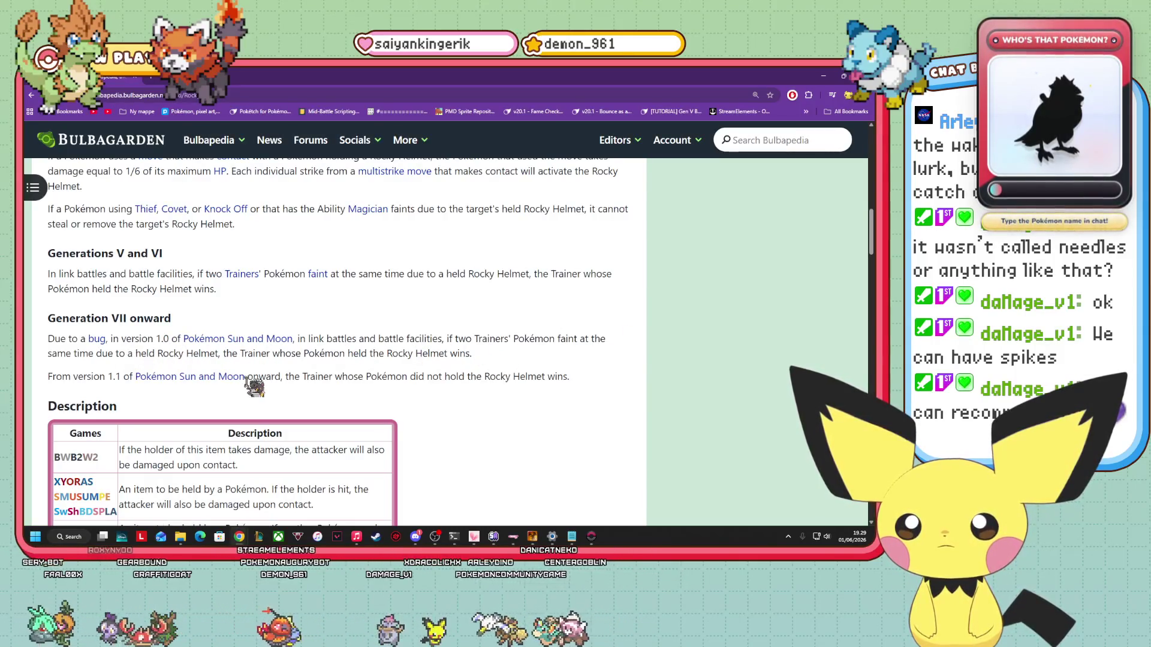
scroll(464, 377, "down", 15)
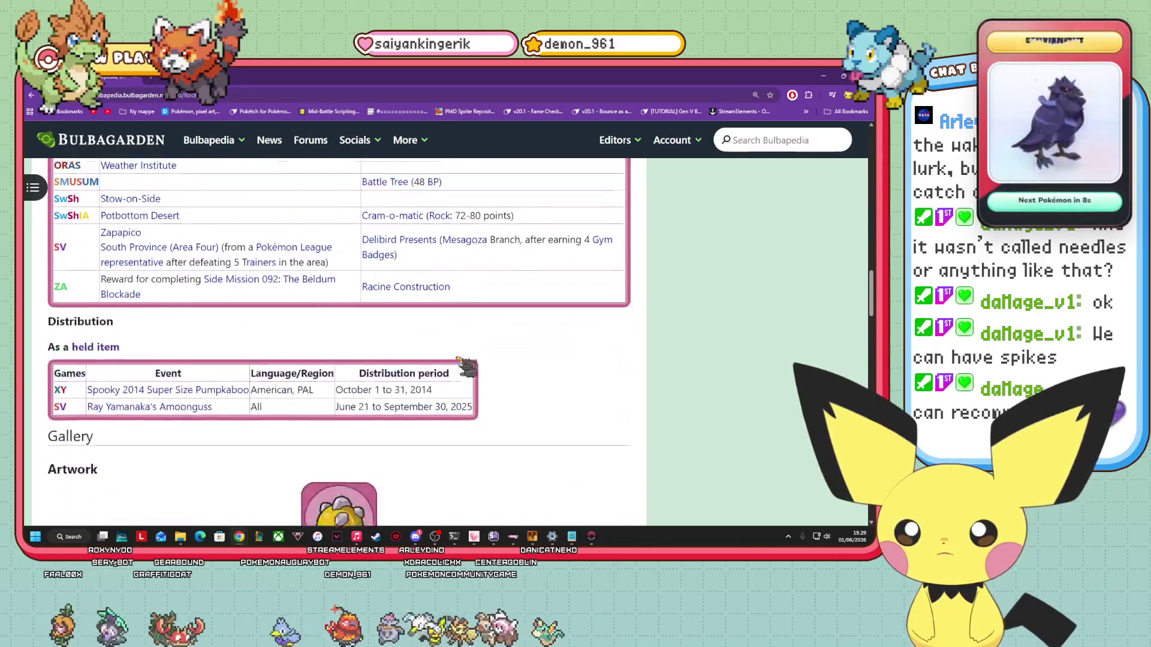
scroll(447, 317, "down", 6)
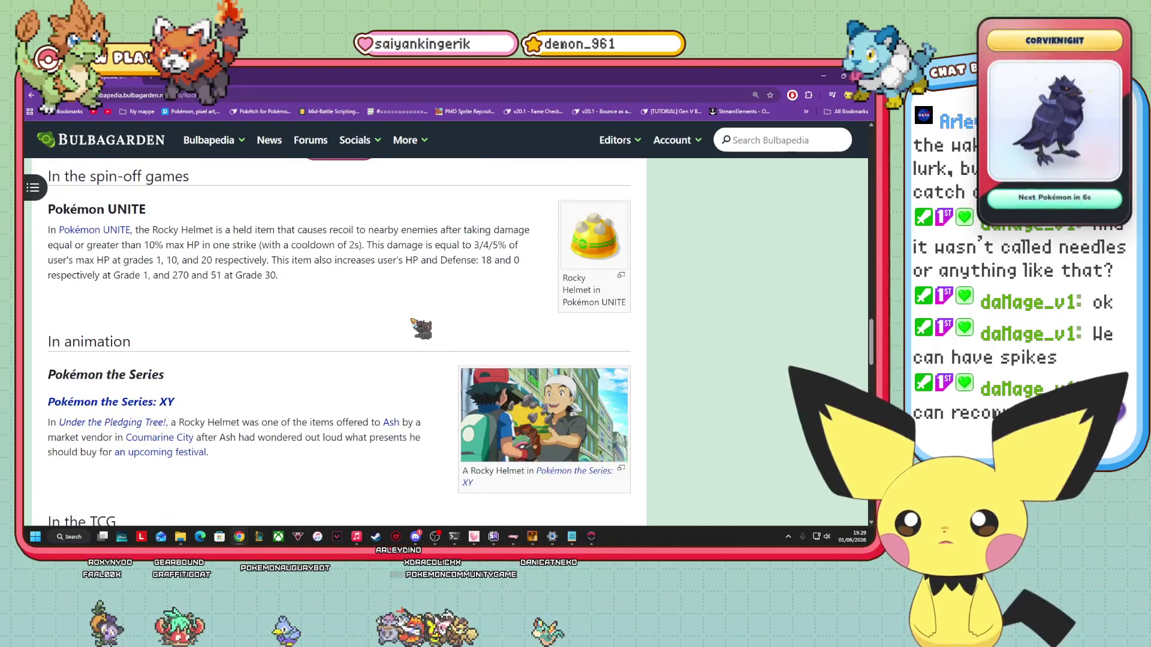
Skim back and forth through the later sections of the Rocky Helmet article.
scroll(421, 329, "up", 20)
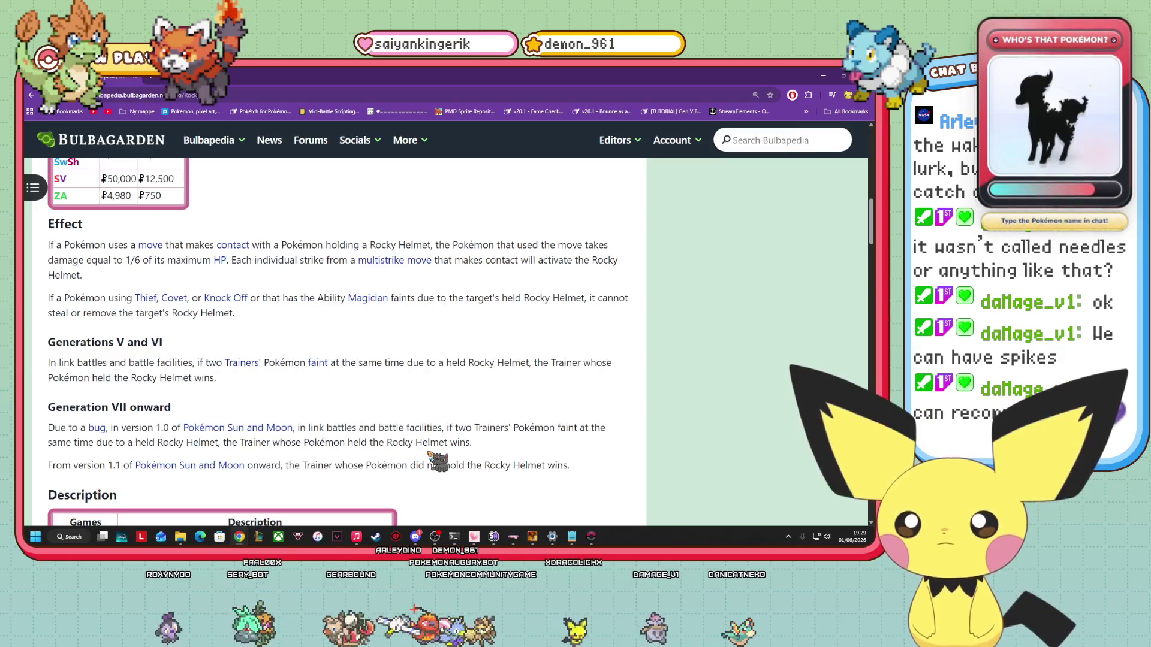
scroll(440, 443, "up", 10)
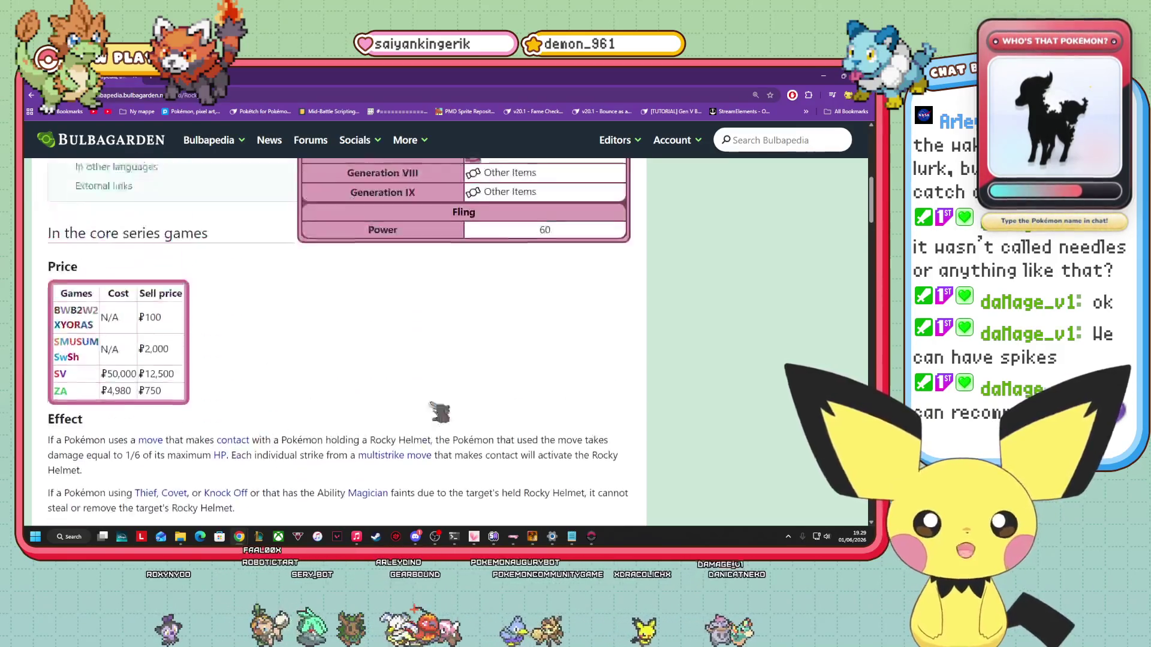
scroll(507, 367, "down", 8)
scroll(479, 324, "up", 6)
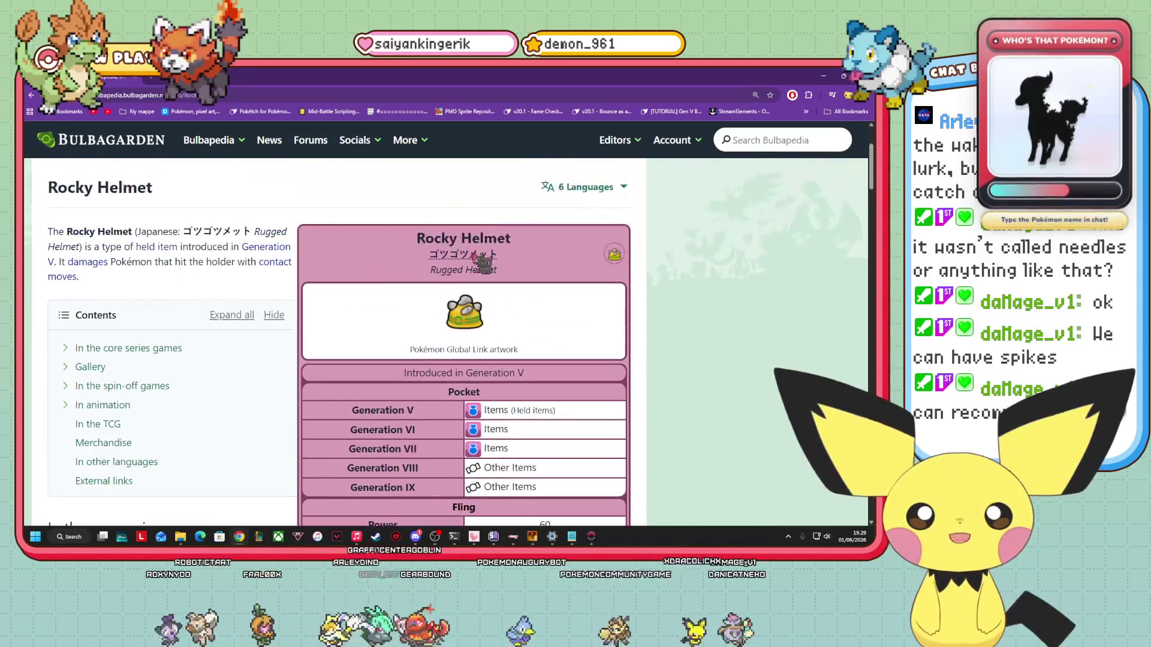
scroll(463, 287, "down", 4)
scroll(464, 287, "down", 5)
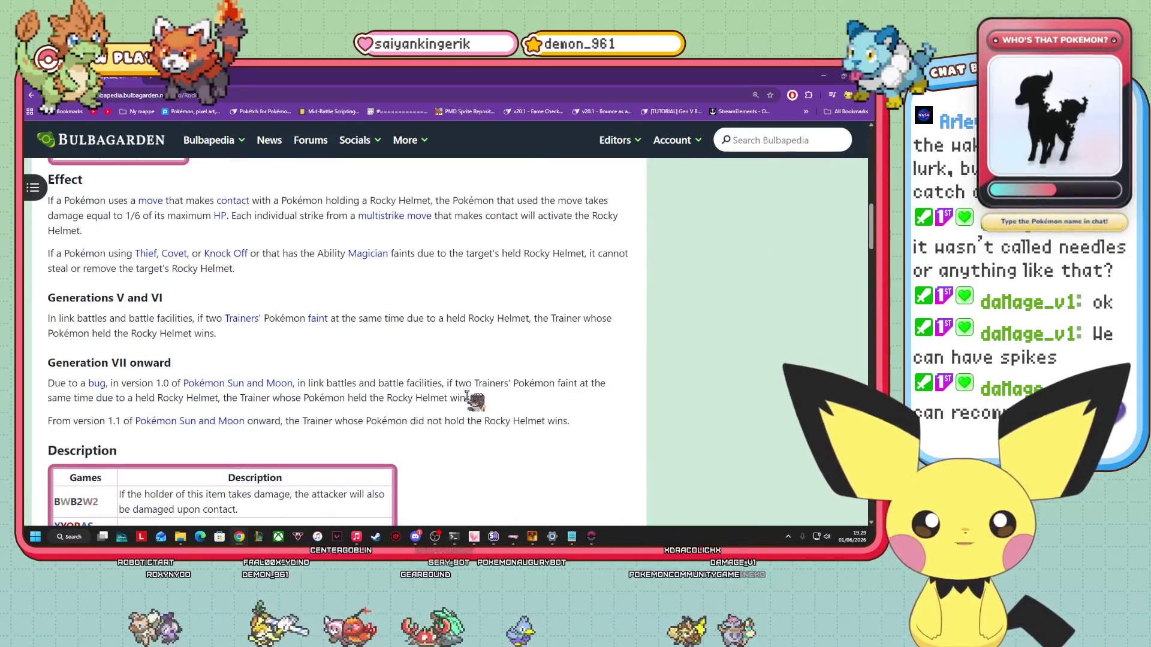
scroll(395, 427, "down", 12)
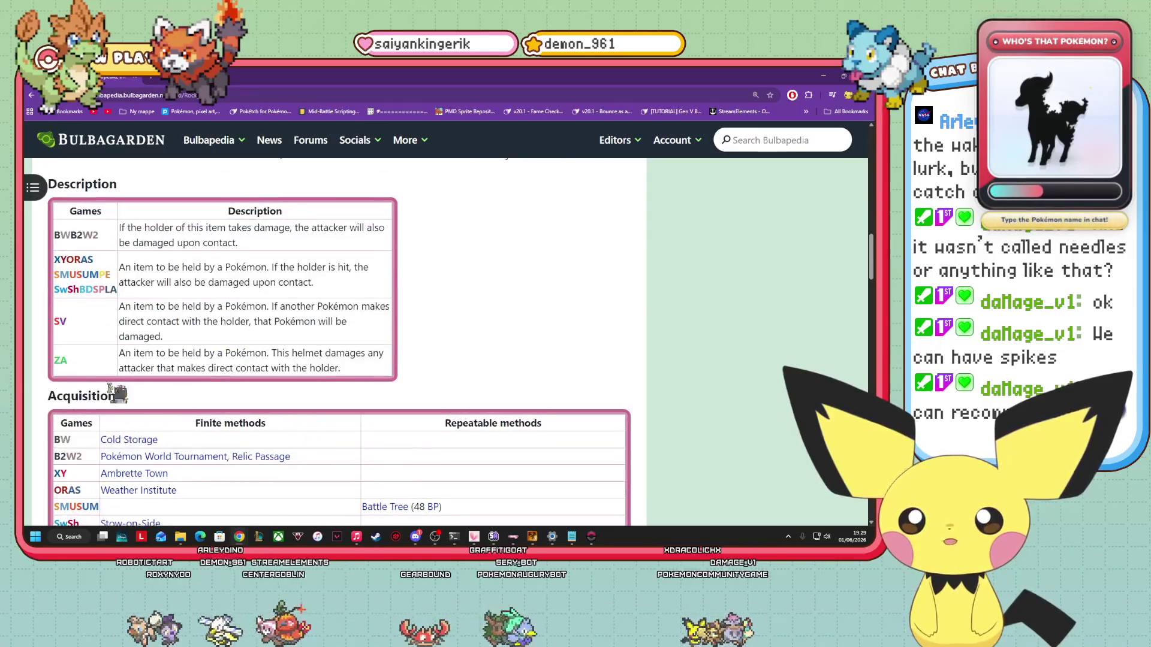
scroll(223, 364, "down", 3)
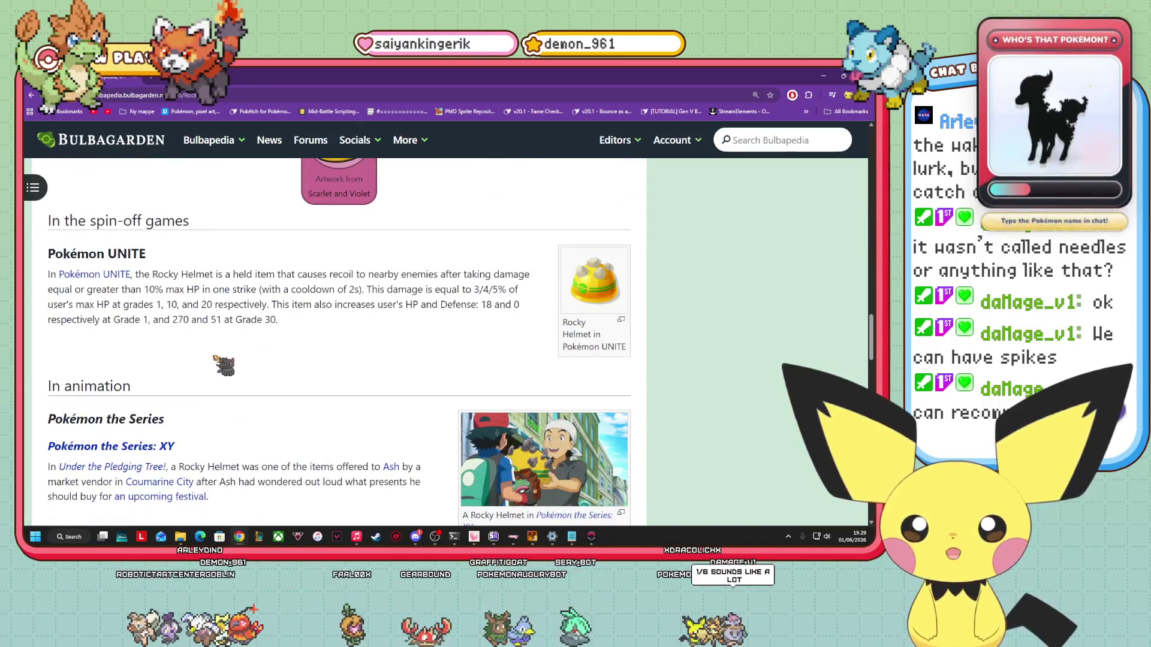
scroll(387, 280, "down", 7)
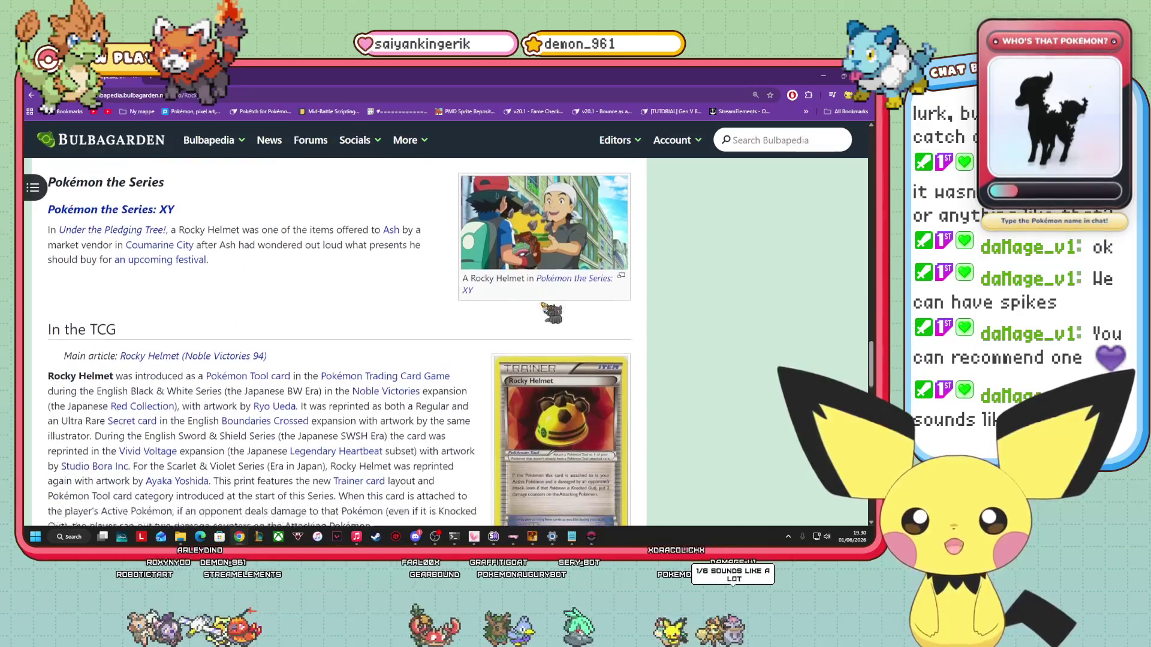
scroll(543, 309, "up", 12)
scroll(537, 312, "up", 10)
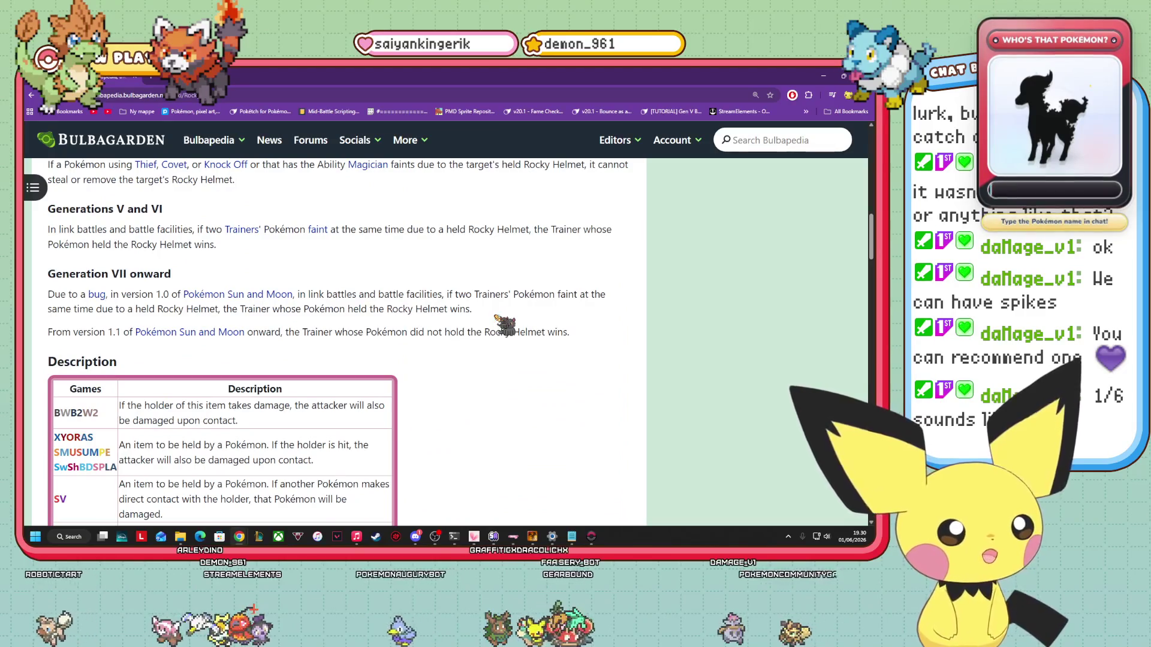
scroll(454, 307, "down", 2)
scroll(443, 309, "up", 5)
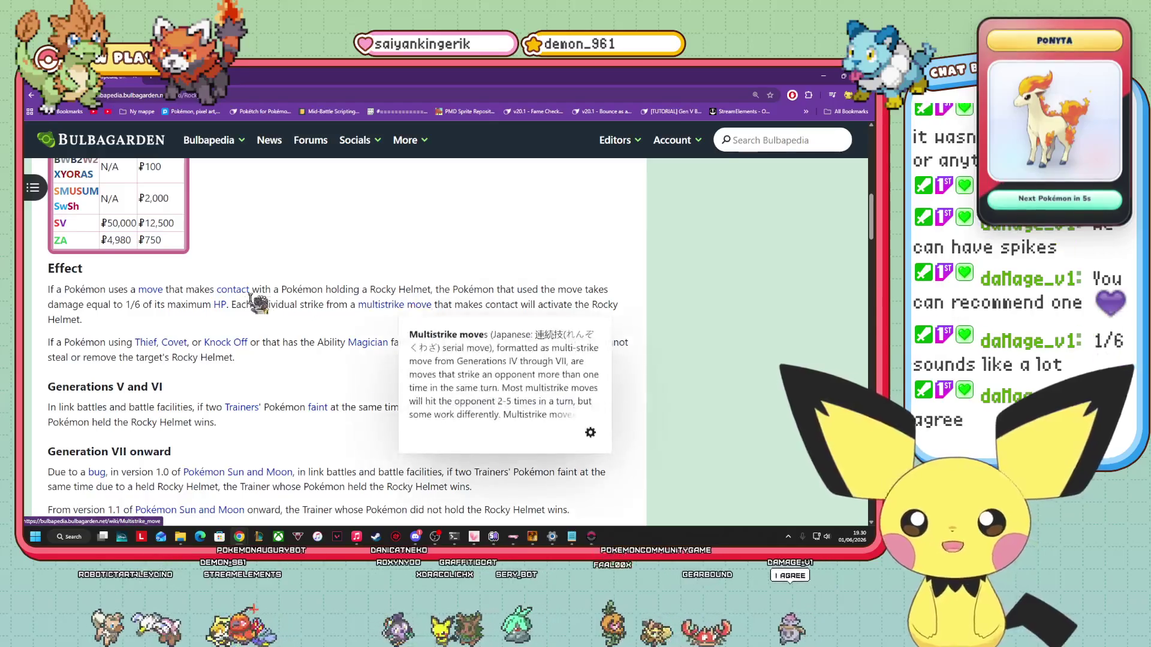
scroll(444, 318, "down", 2)
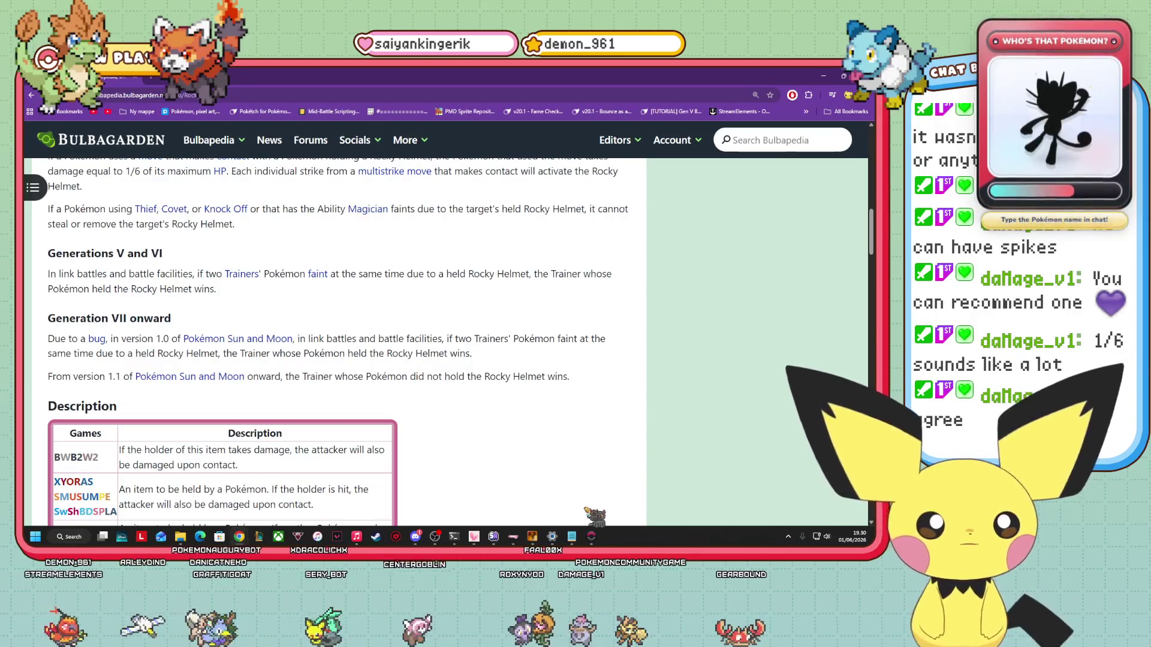
mouse_move(572, 537)
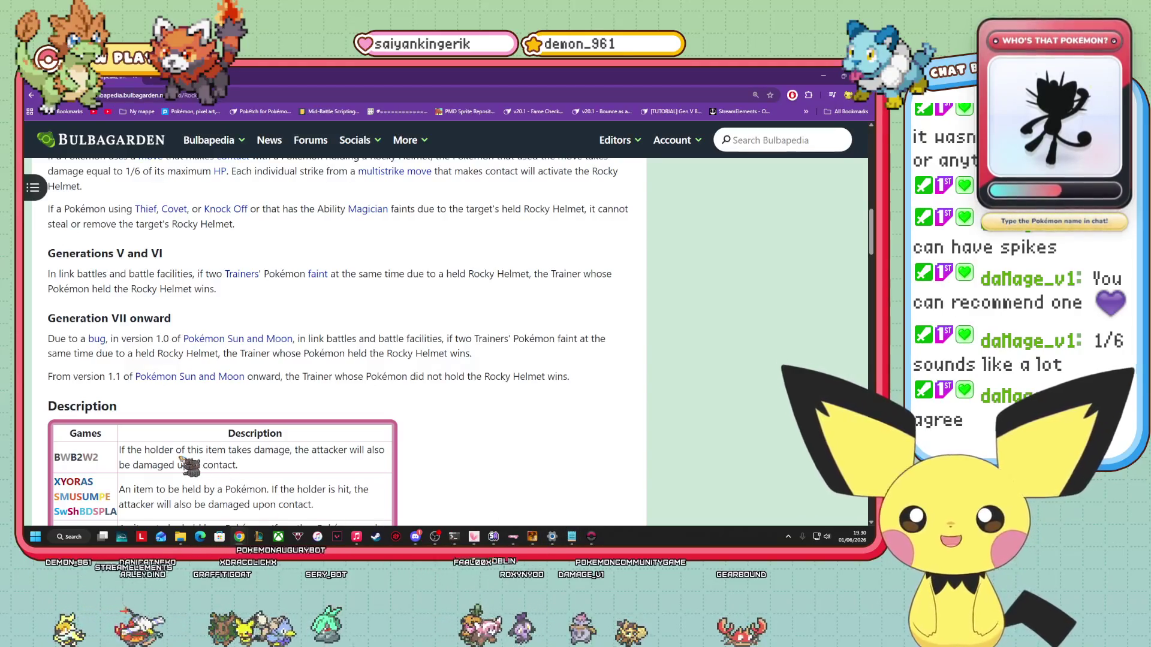
scroll(165, 409, "down", 3)
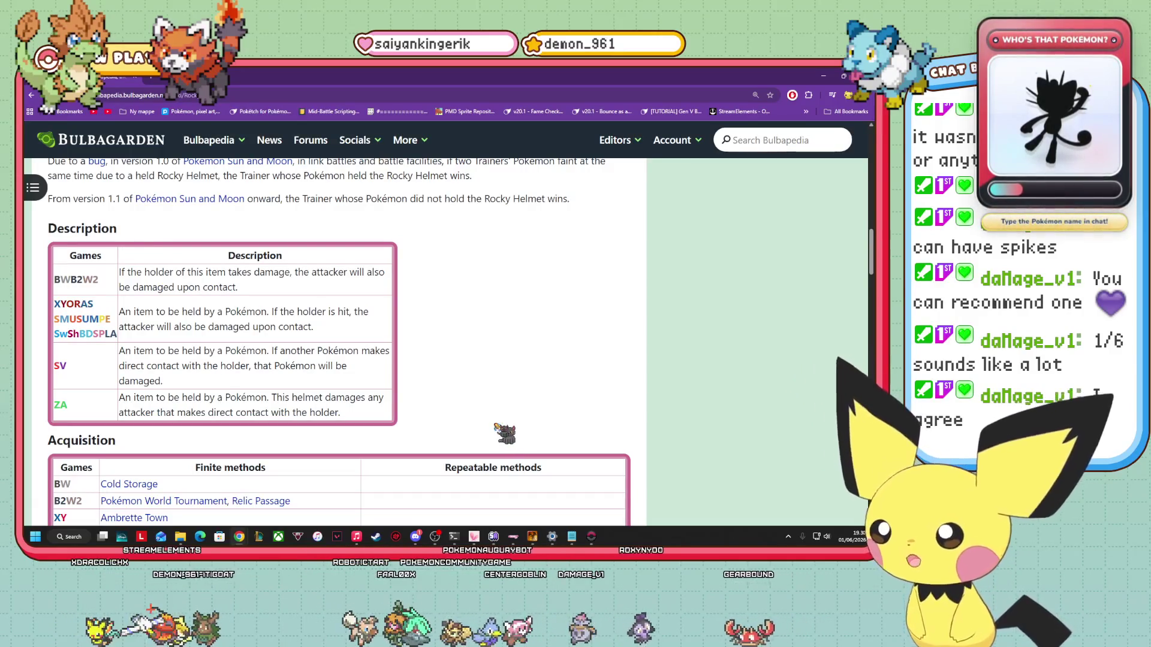
scroll(539, 321, "up", 15)
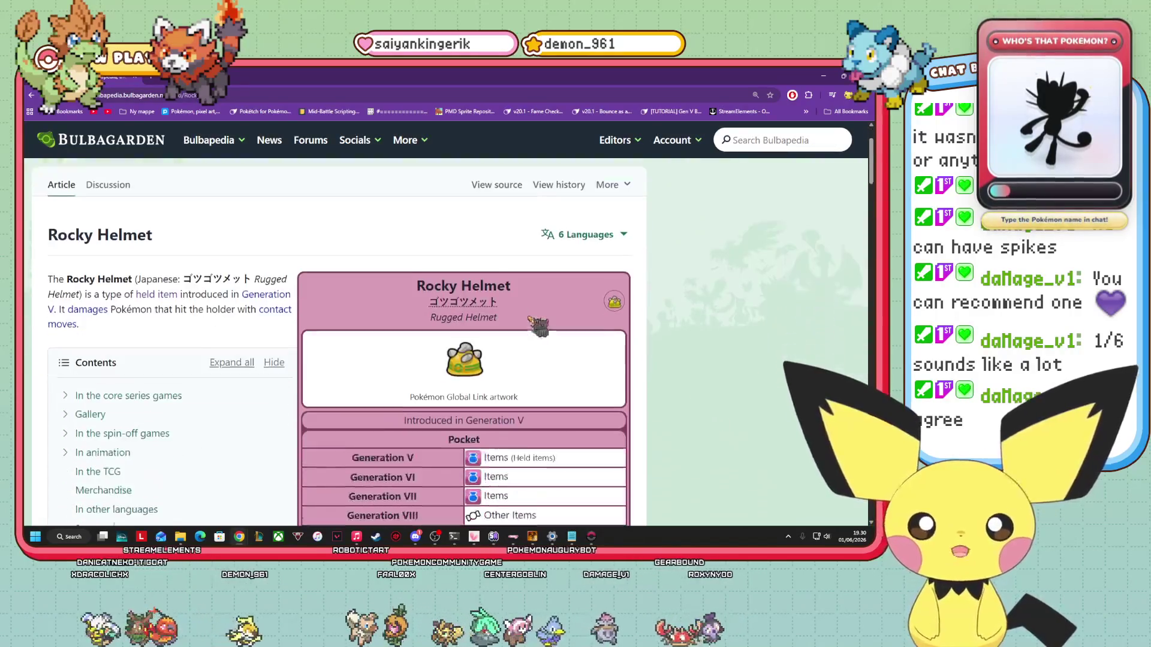
Search Bulbapedia for Big Root and select its DPPt description.
left_click(750, 140)
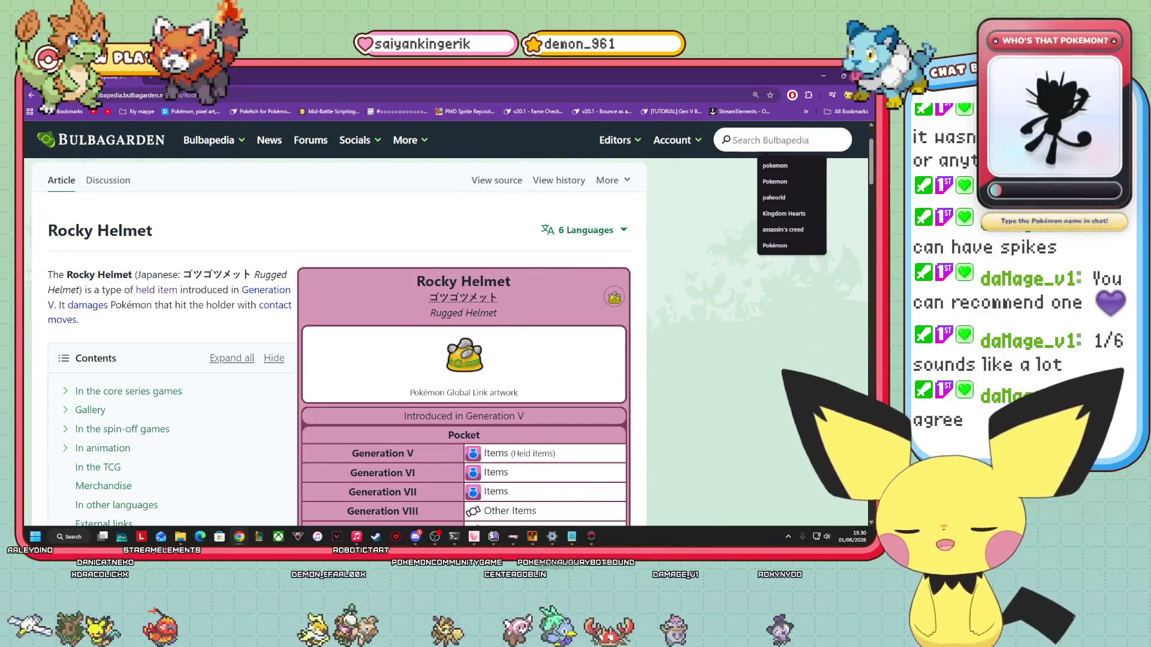
type("big root")
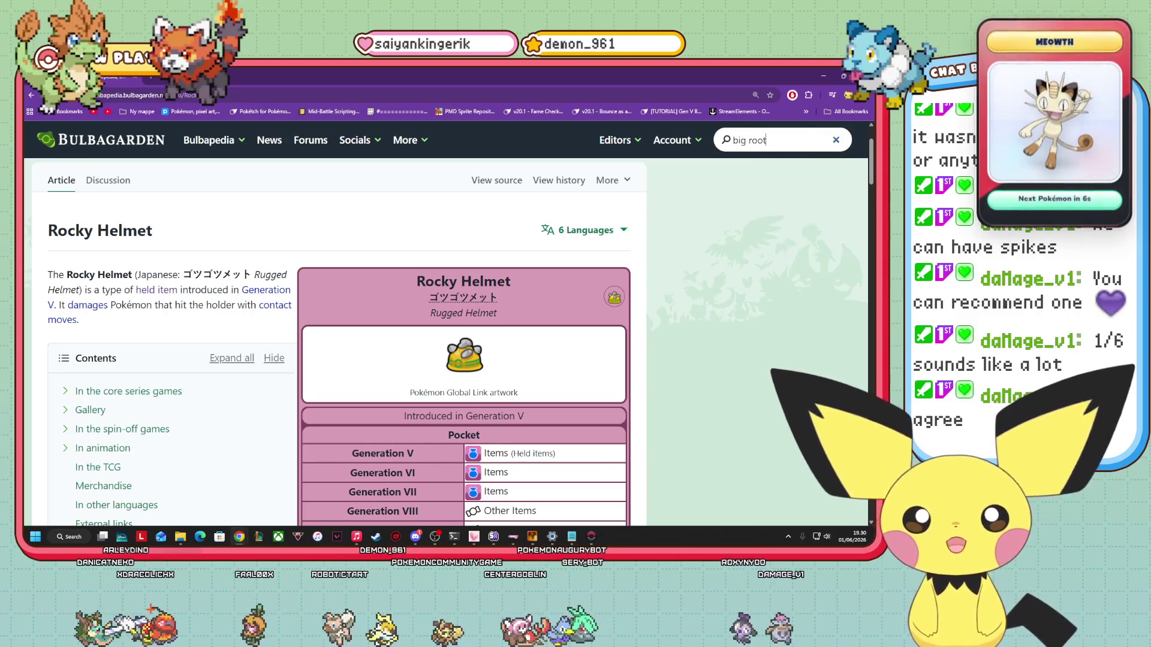
key("Return")
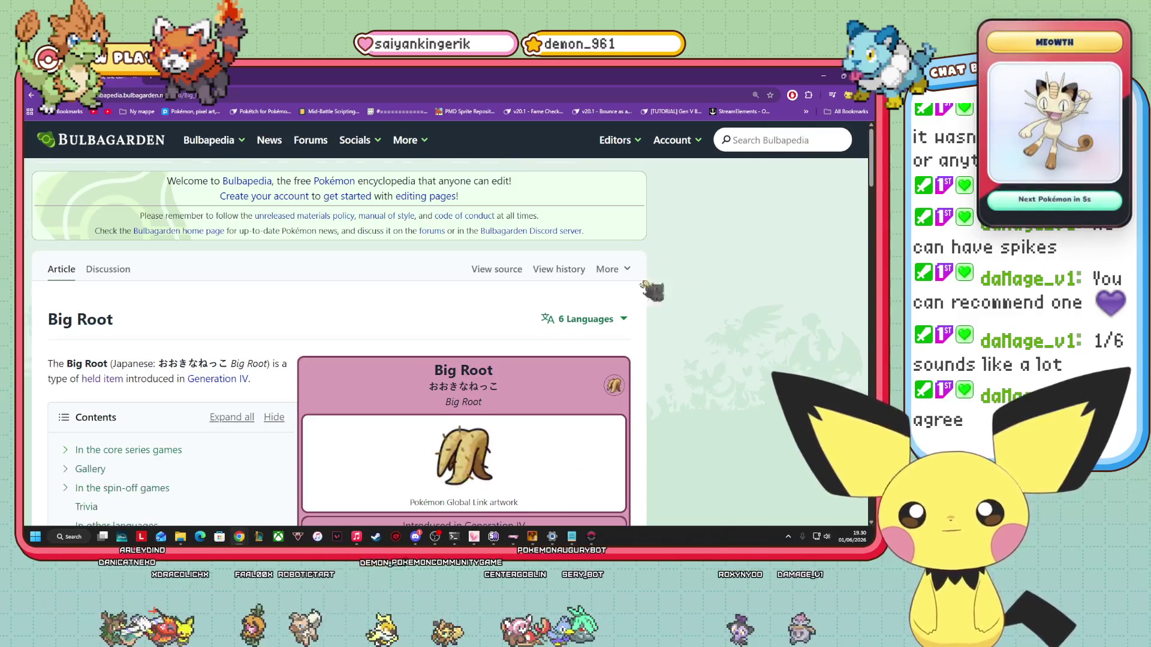
scroll(478, 288, "down", 5)
scroll(478, 289, "down", 5)
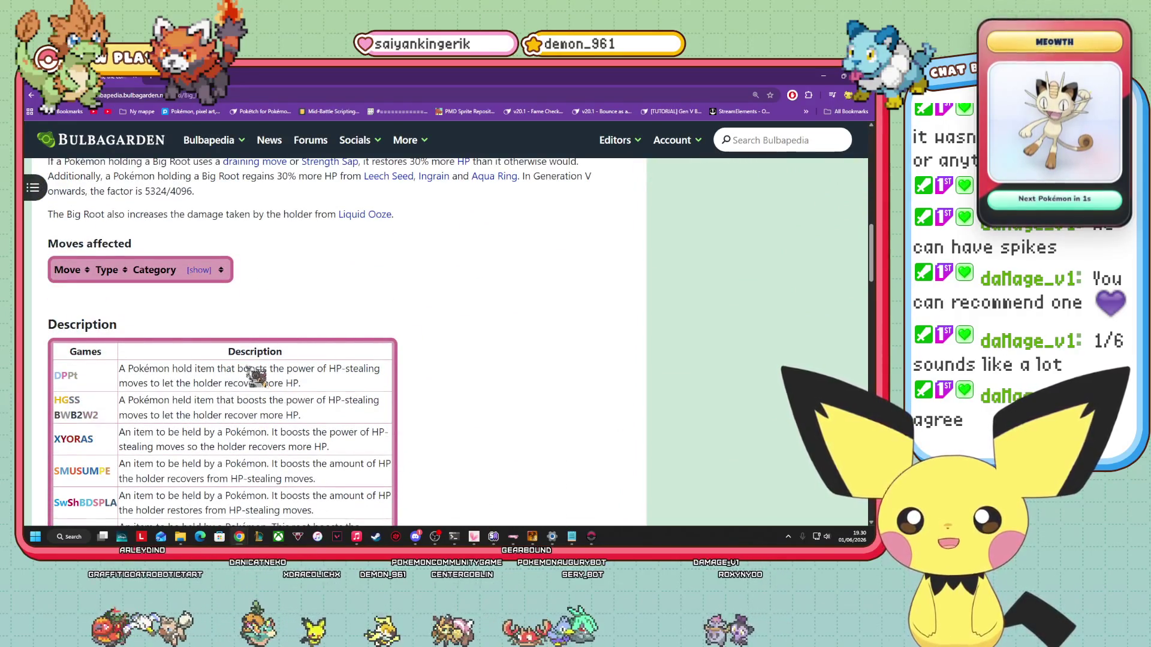
left_click_drag(238, 369, 382, 383)
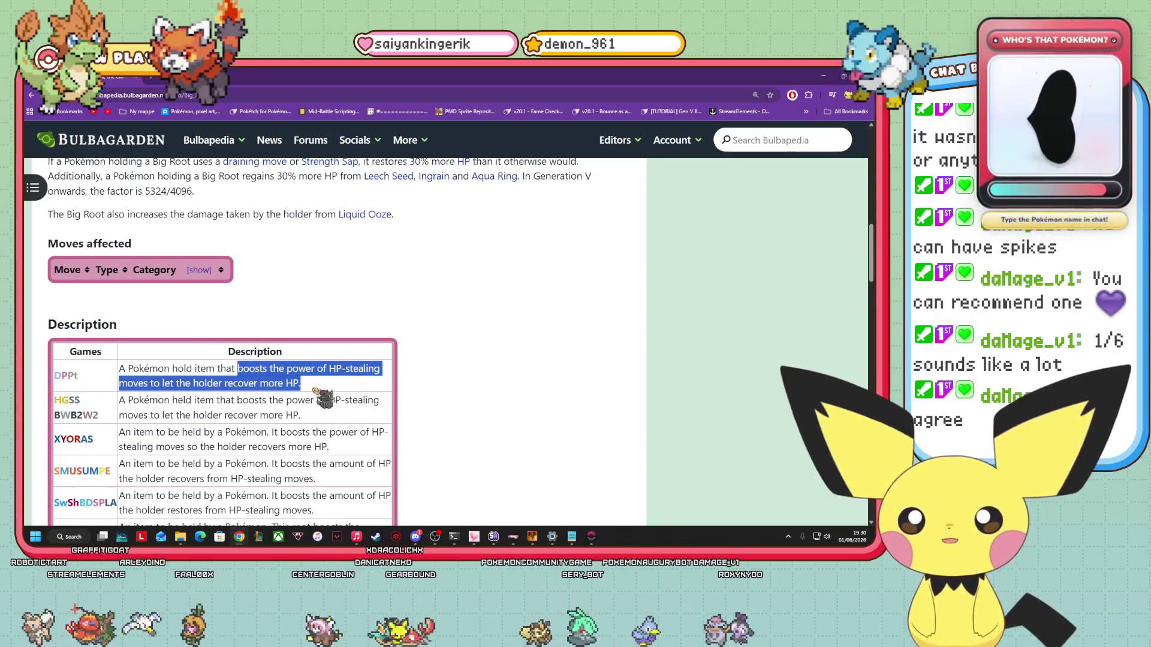
Expand Big Root's Moves affected table, then go back to Rocky Helmet and minimize the browser.
scroll(391, 355, "up", 1)
scroll(395, 359, "up", 3)
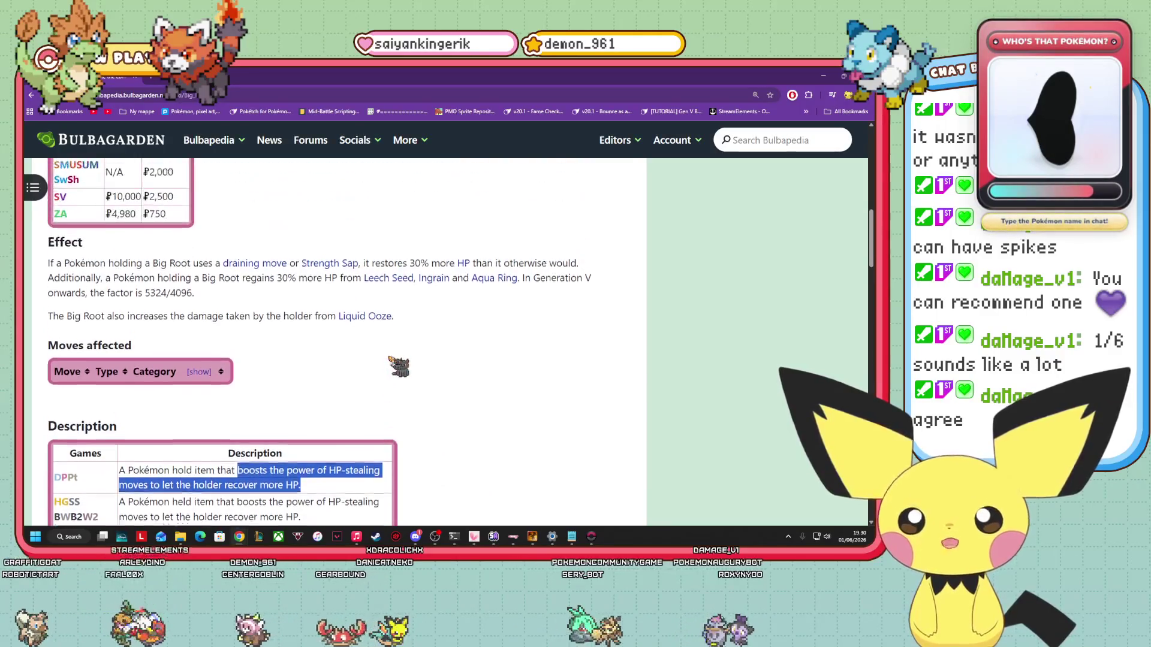
left_click(455, 372)
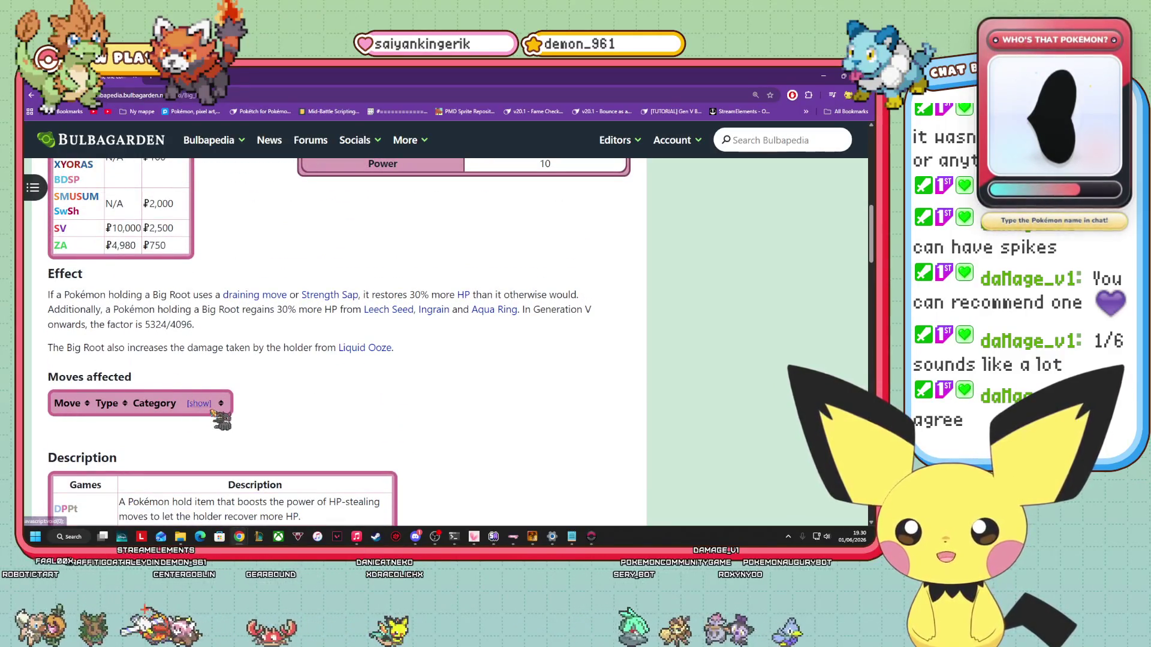
left_click(189, 405)
scroll(318, 392, "down", 3)
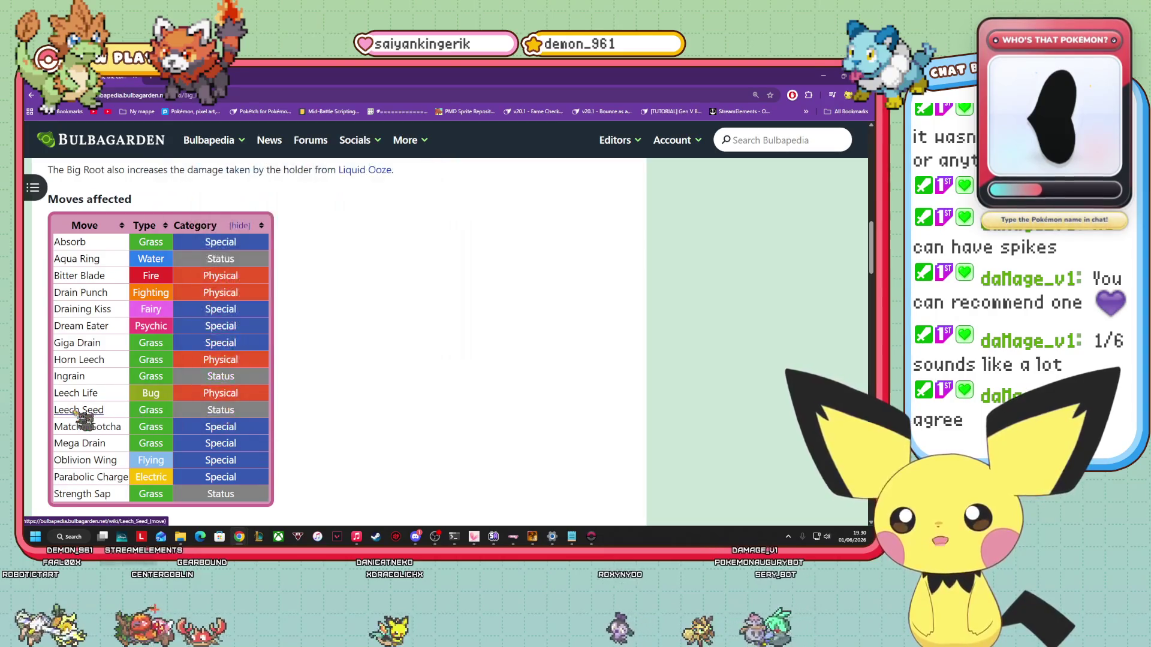
mouse_move(75, 412)
scroll(458, 338, "down", 4)
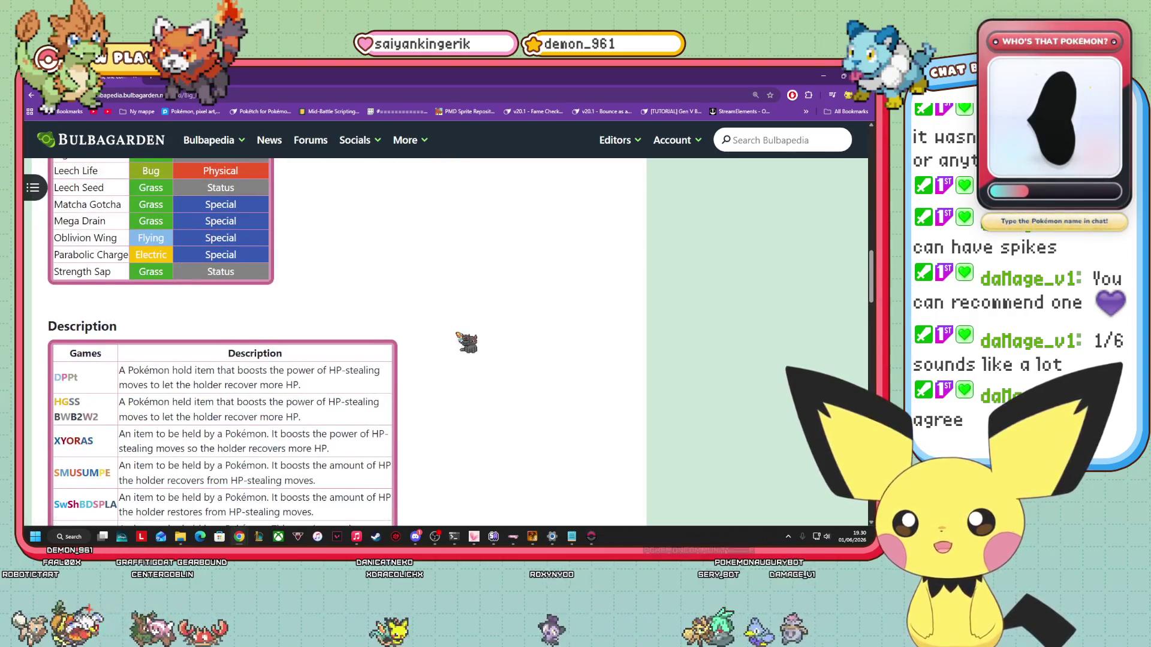
scroll(102, 354, "up", 2)
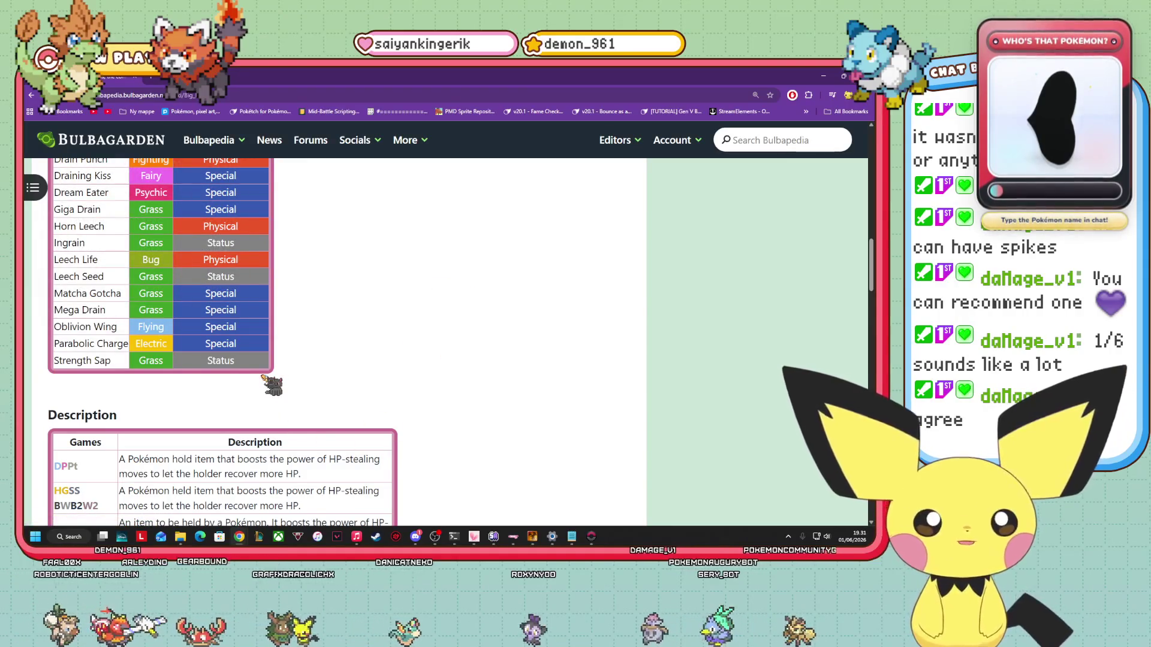
scroll(271, 385, "down", 7)
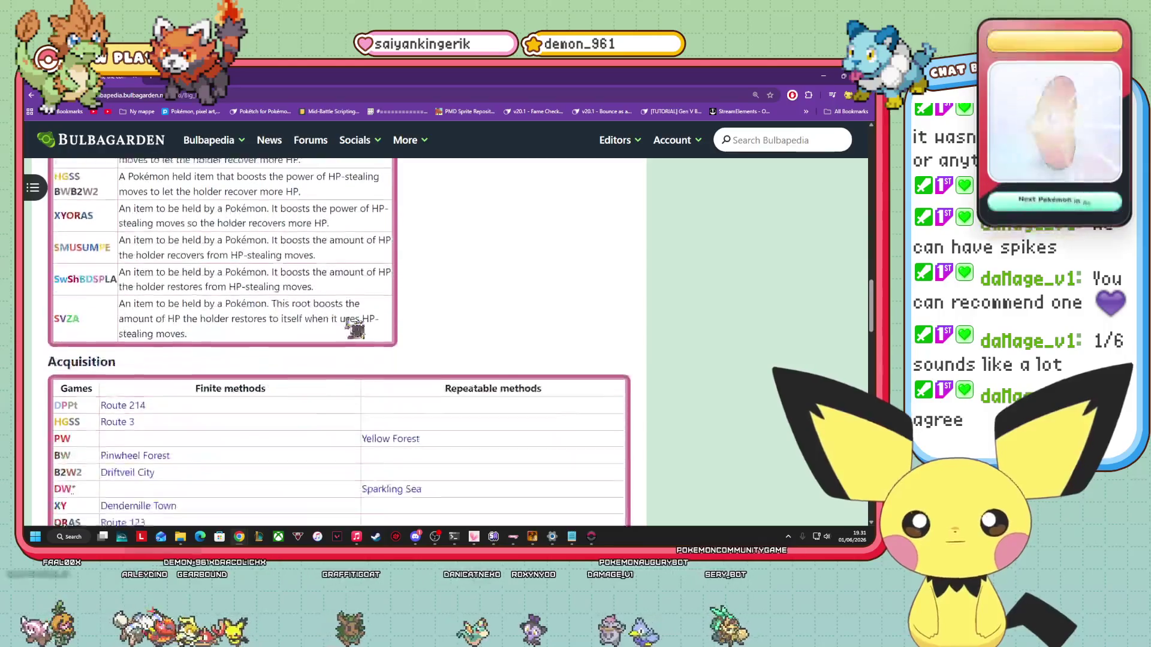
scroll(339, 330, "down", 10)
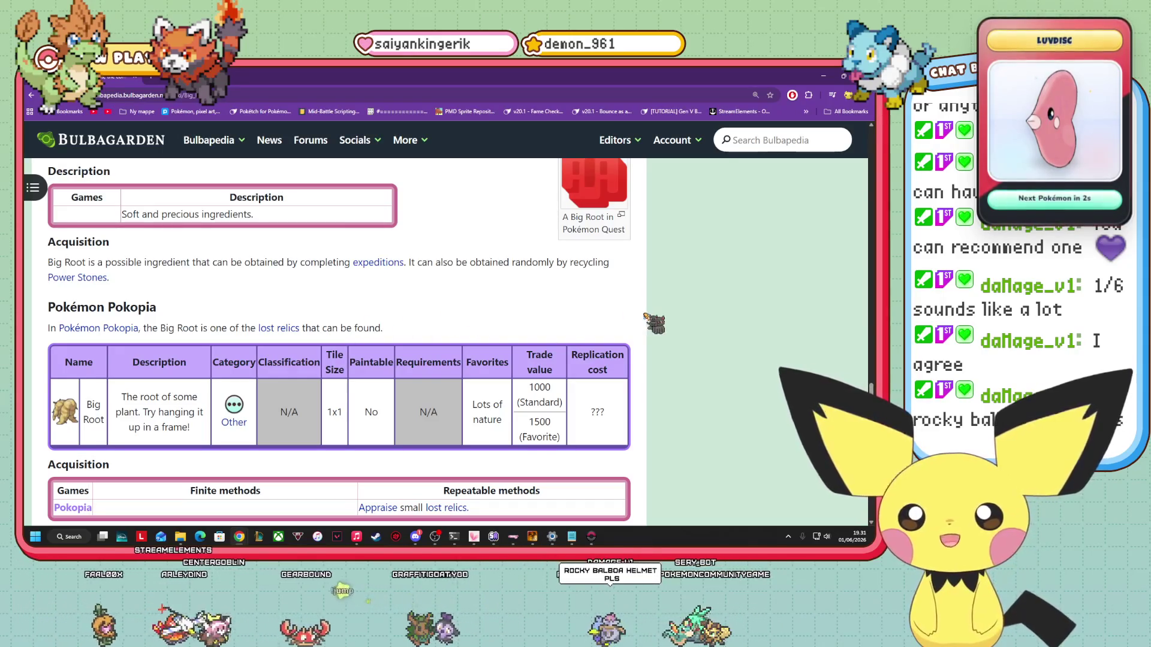
scroll(453, 326, "up", 20)
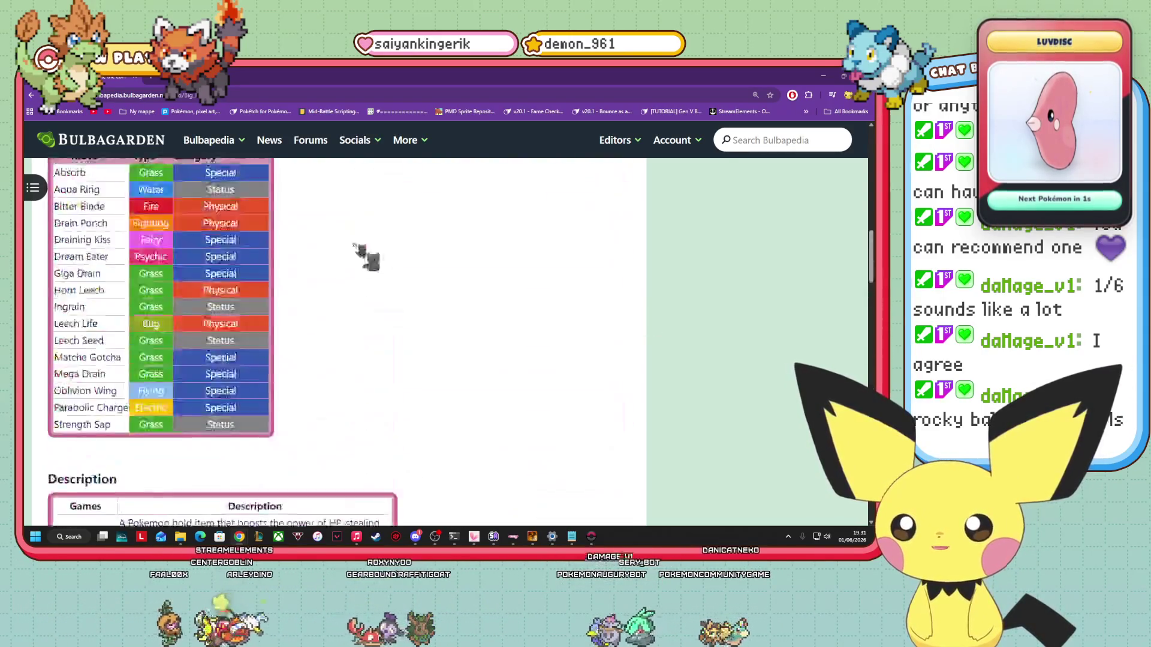
key("alt+Left")
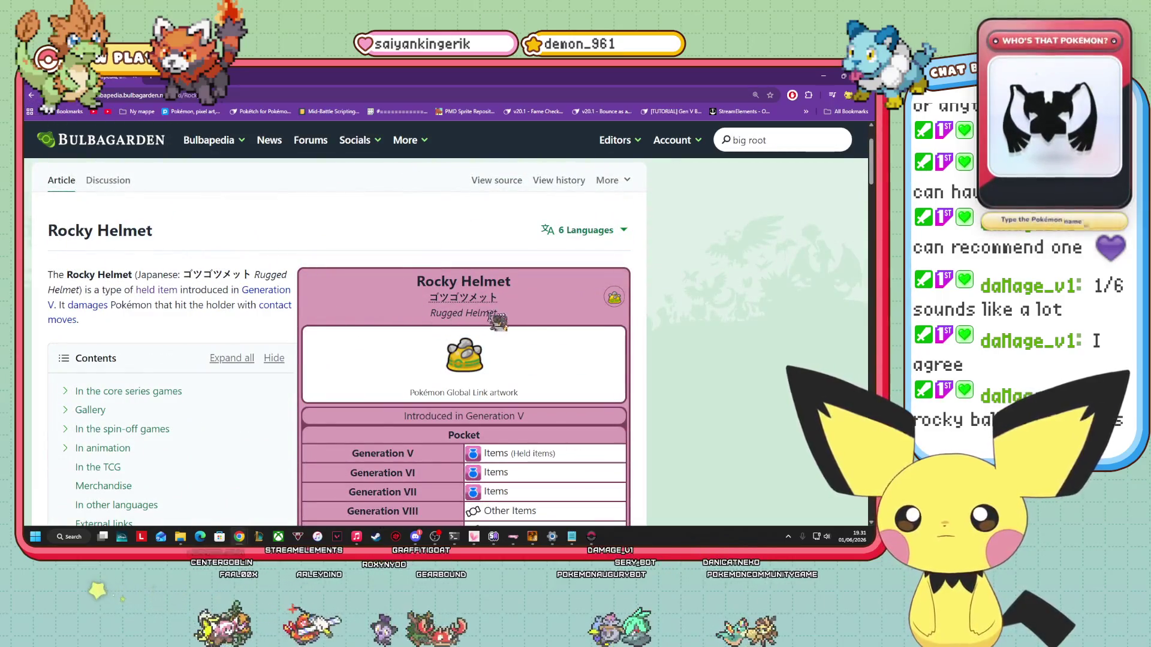
key("super+Down")
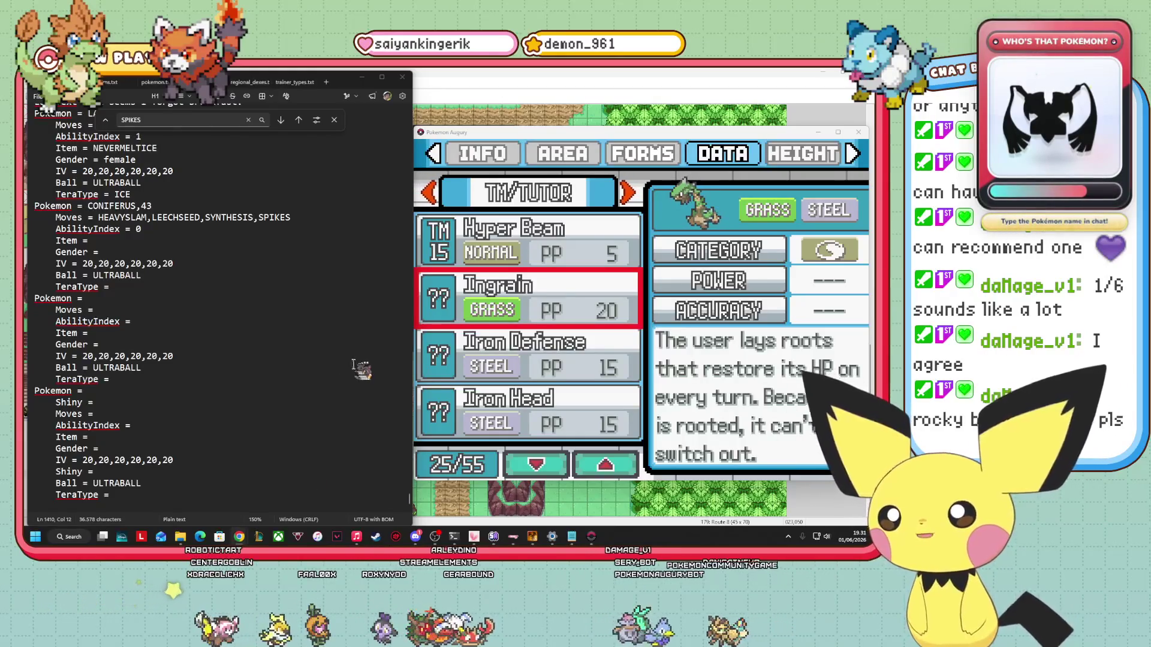
Finish the Coniferus entry with Male gender and GRASS tera type.
left_click(695, 320)
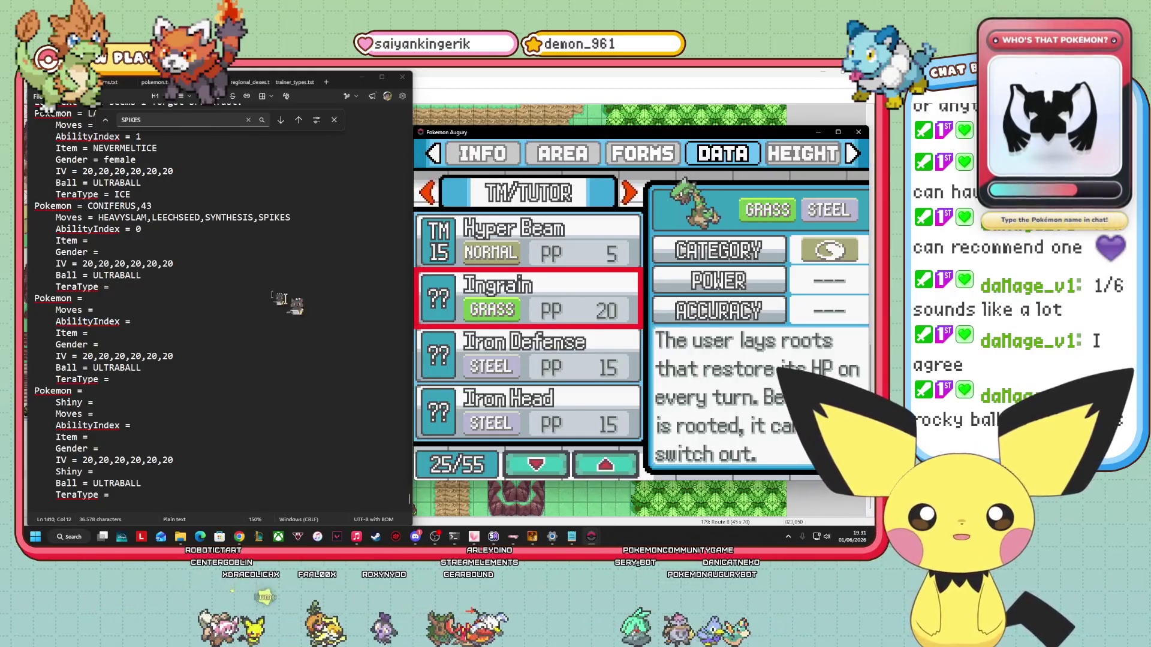
left_click(99, 242)
type("ROCKYHELMET")
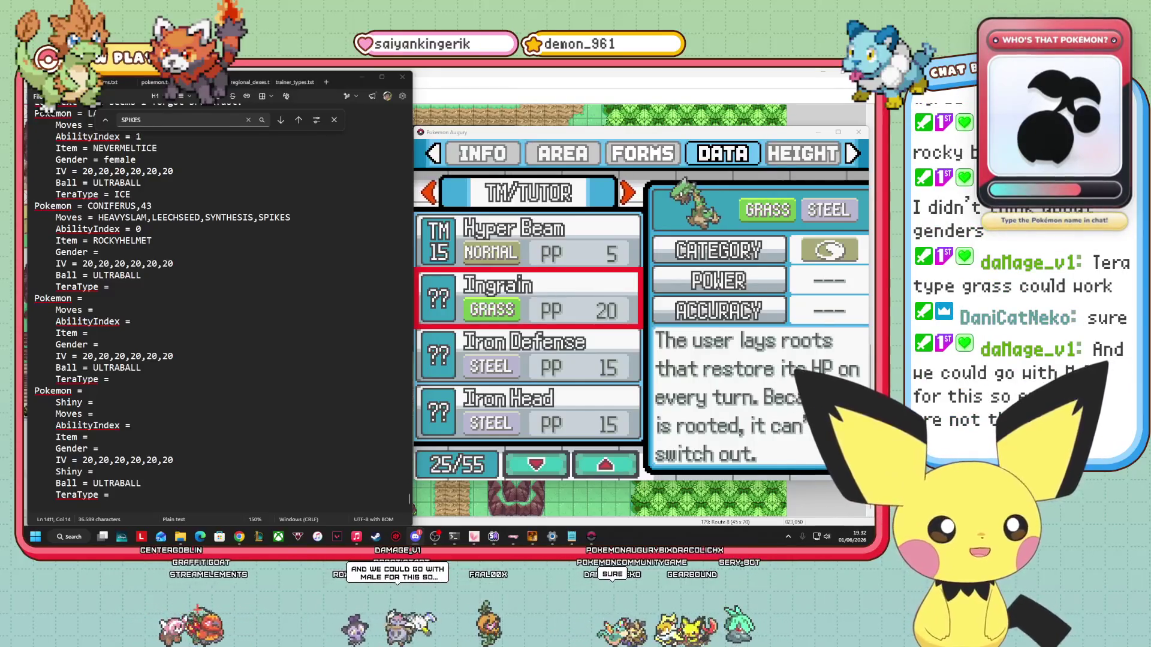
left_click(287, 497)
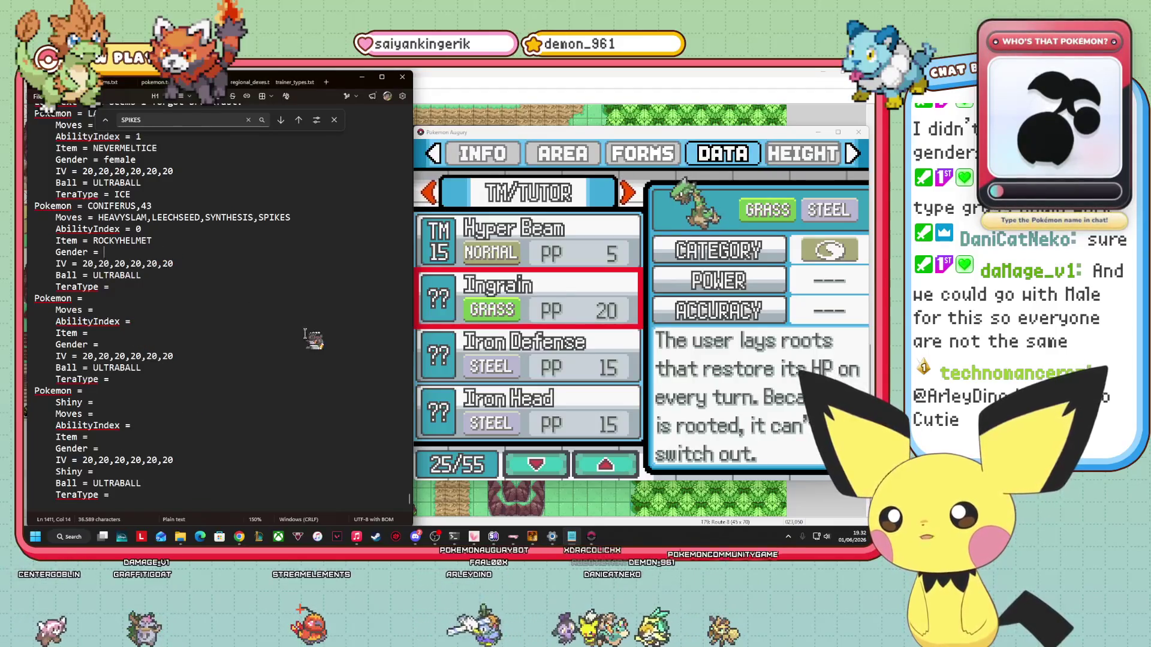
type("Male")
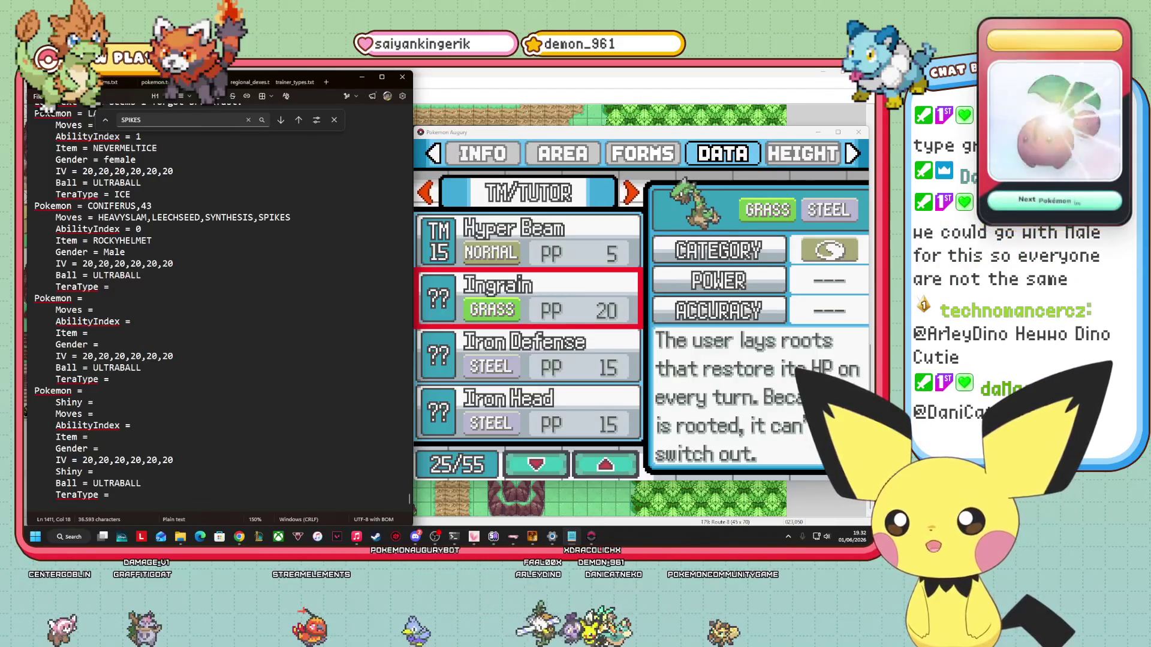
key("BackSpace")
key("BackSpace")
key("BackSpace")
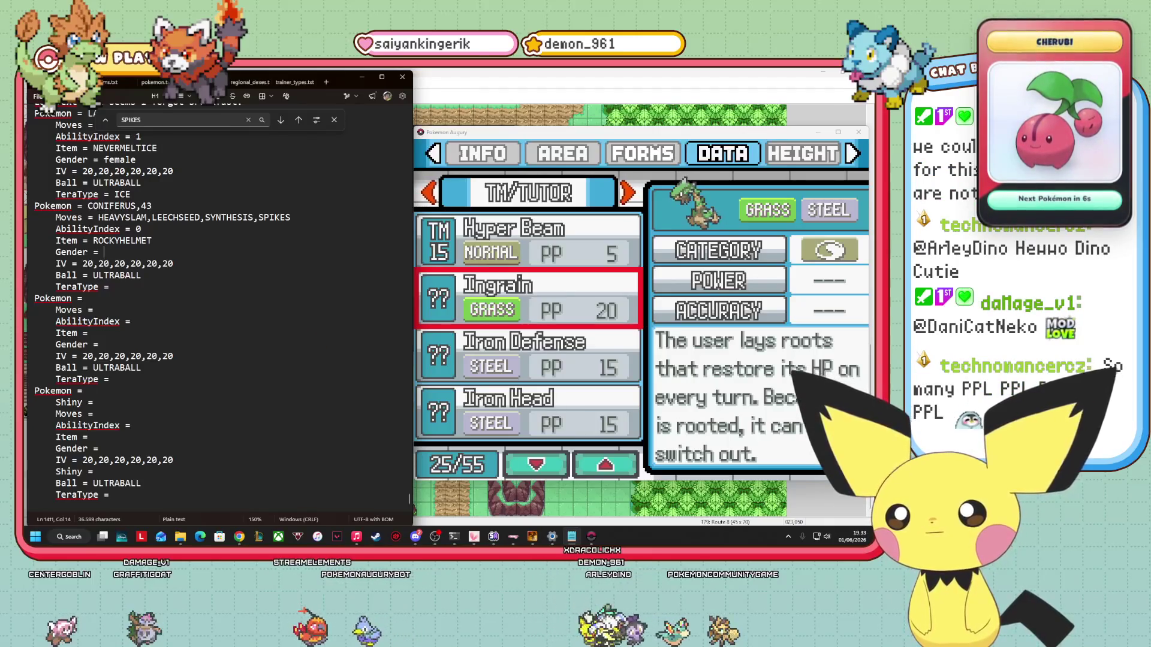
type("meae")
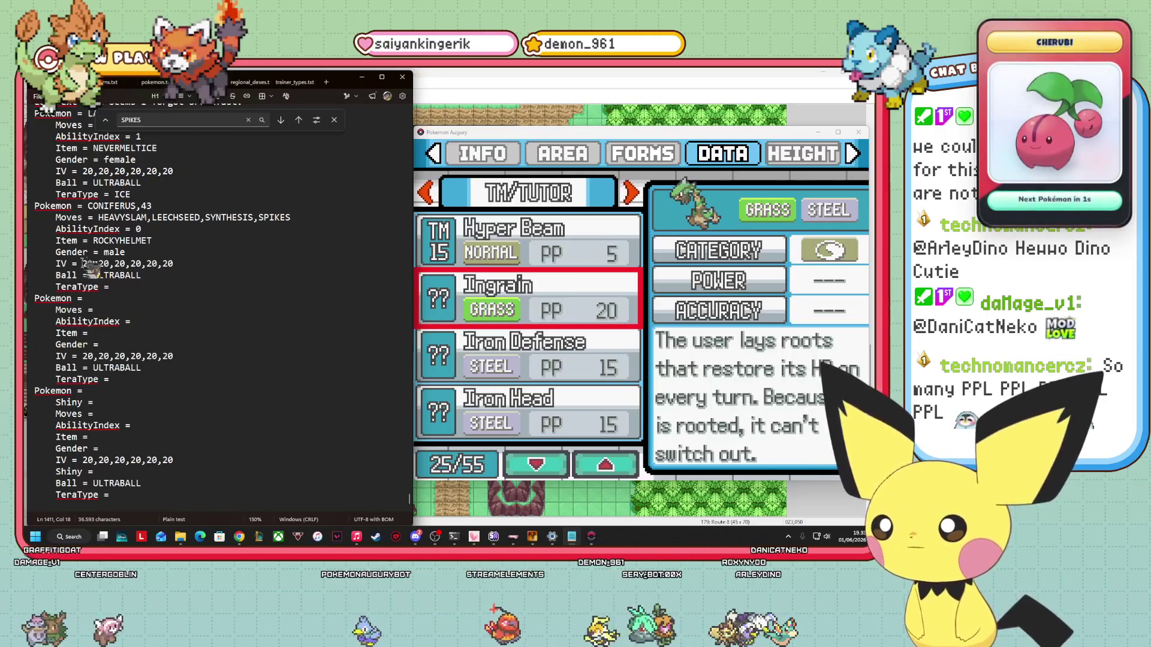
left_click(114, 287)
type("GRASS")
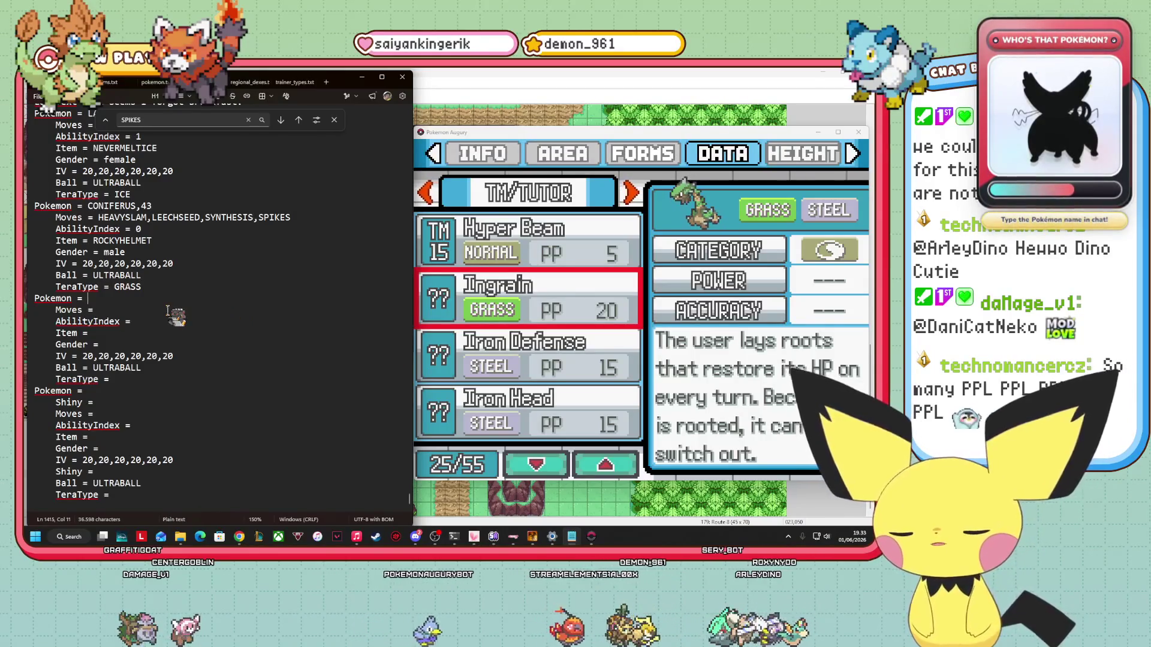
Start the next team slot as CORVACIER,43 and place the cursor on its AbilityIndex line.
type("CORVACIER,")
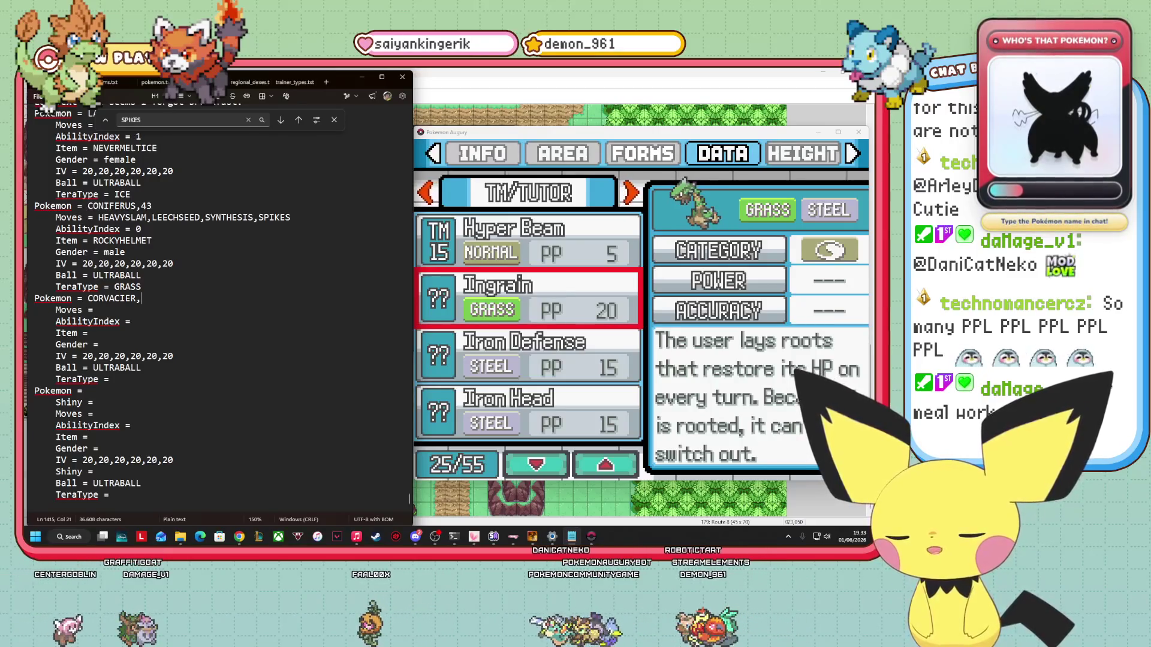
type("43")
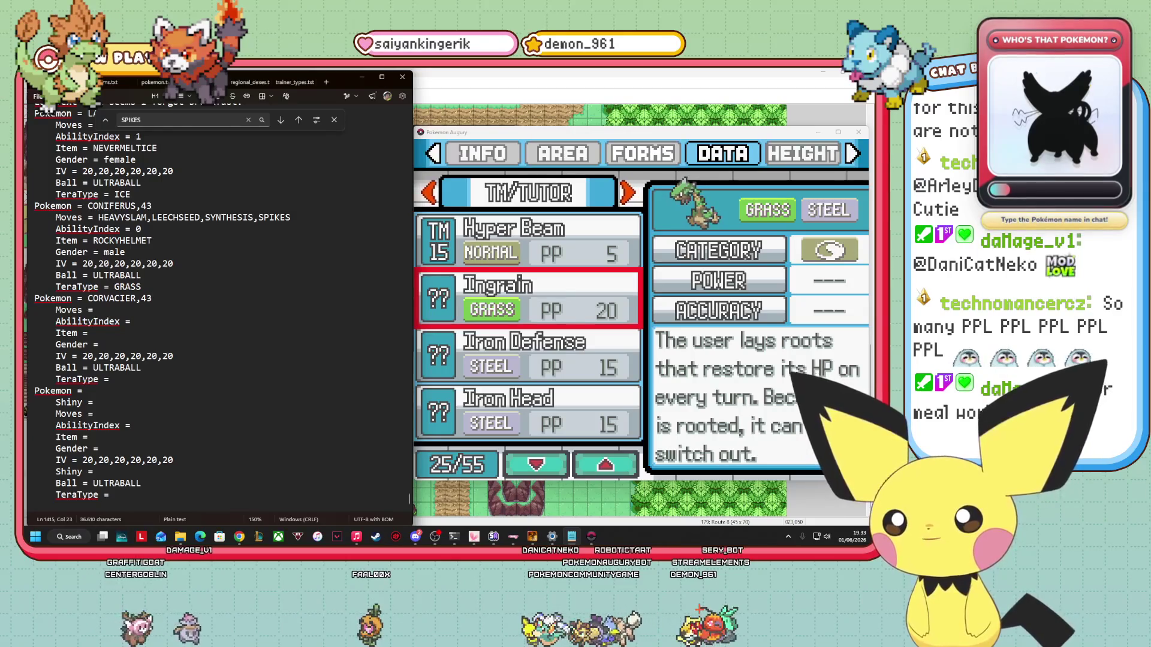
scroll(192, 371, "up", 2)
key("Down")
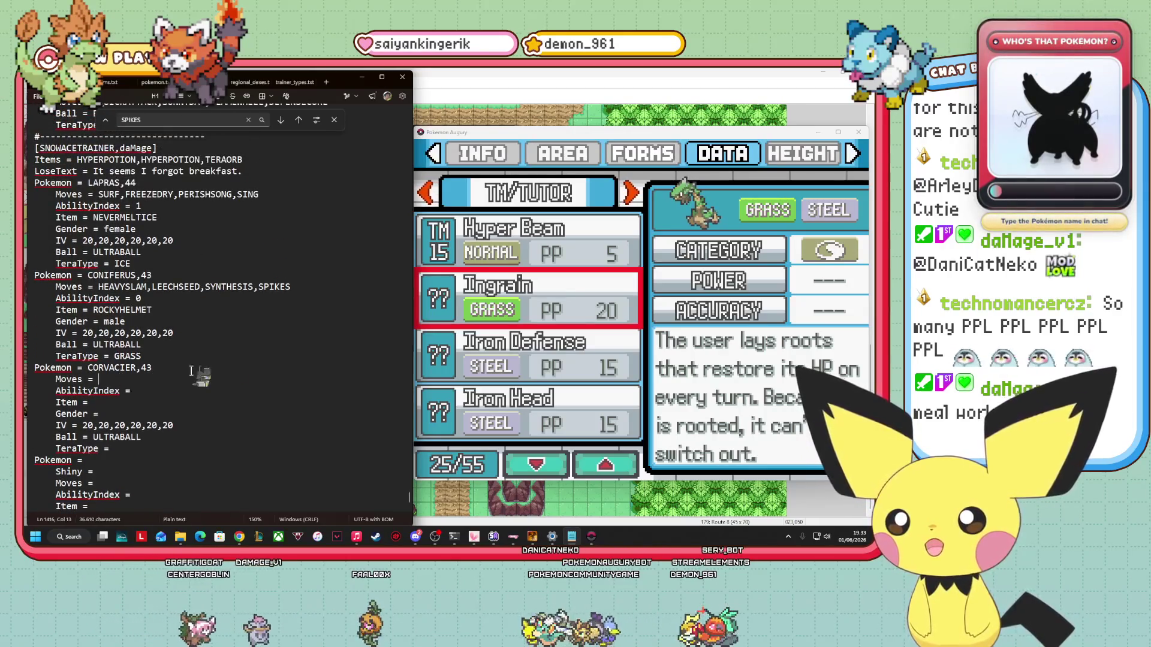
left_click(192, 390)
left_click(653, 304)
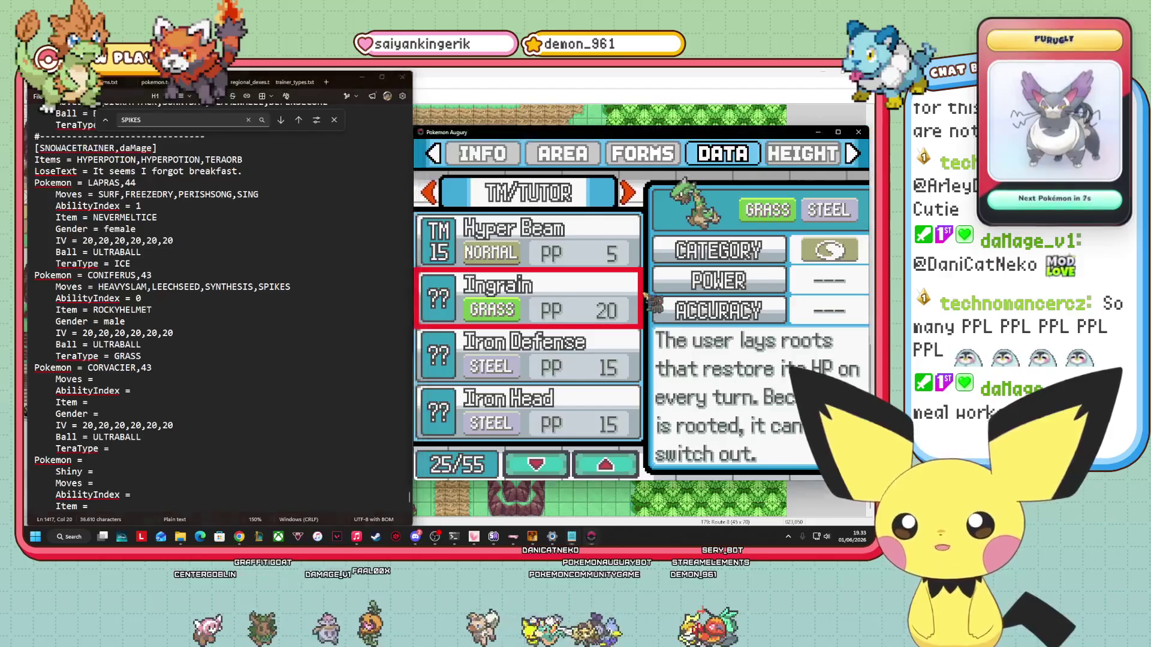
Back out of Coniferus's move list and open Corvacier's abilities list in the Pokédex.
key("Escape")
key("Down")
key("Escape")
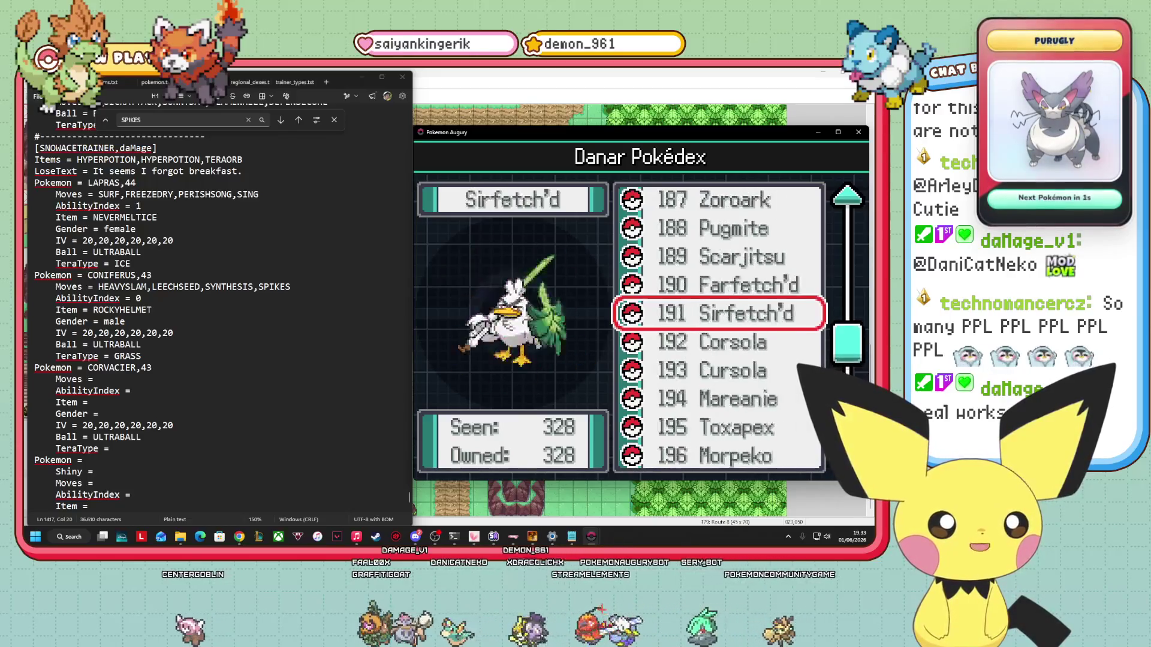
key("Up")
key("Up")
key("Up")
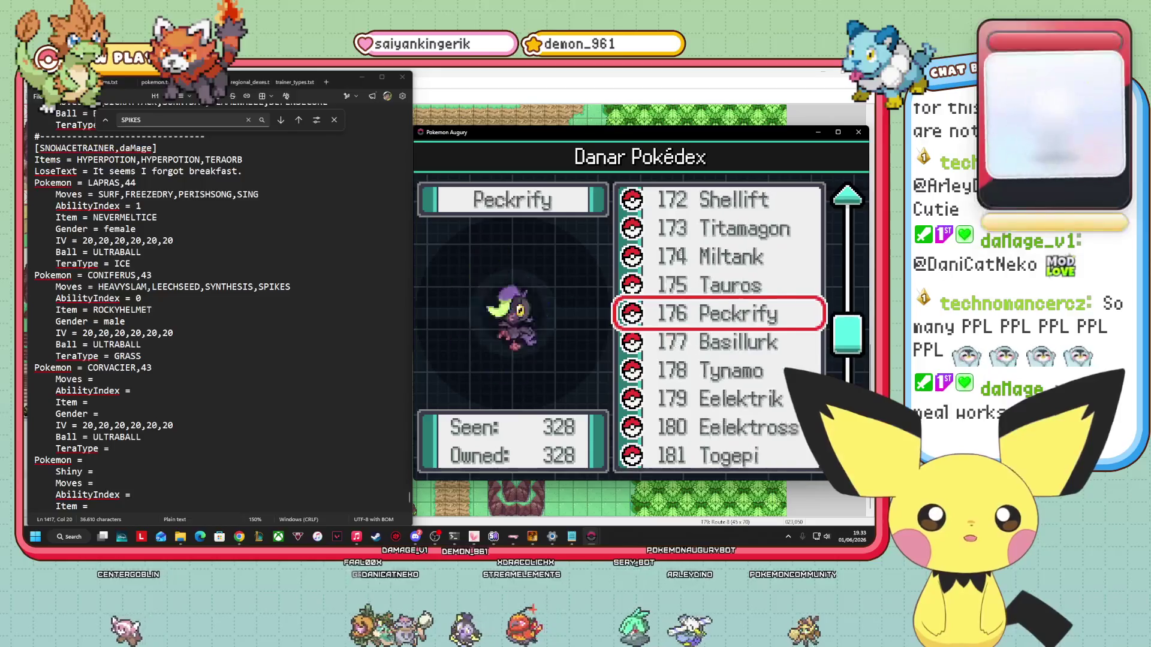
key("Up")
key("Up")
key("Up")
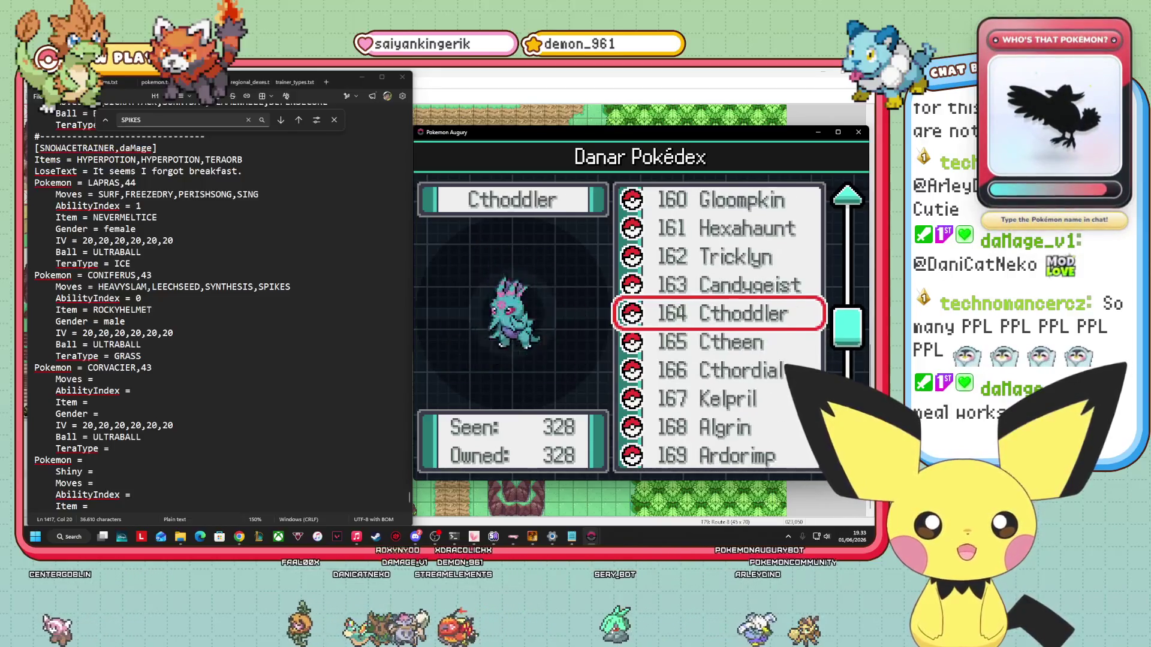
key("Up")
key("Up")
key("Up")
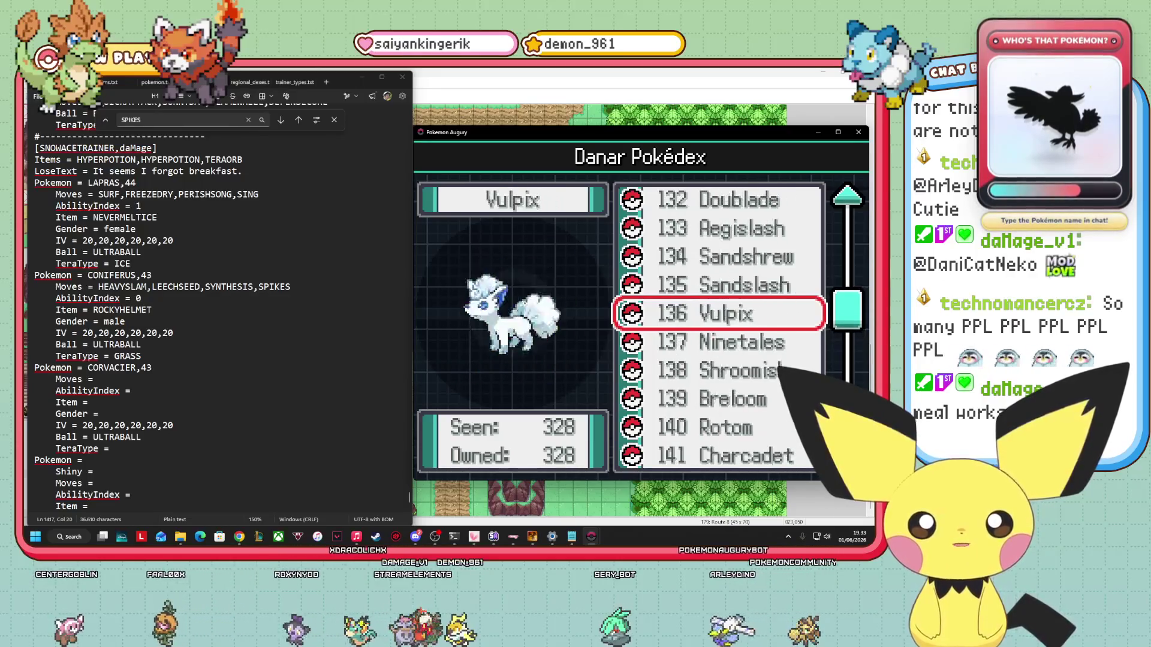
key("Up")
key("Up")
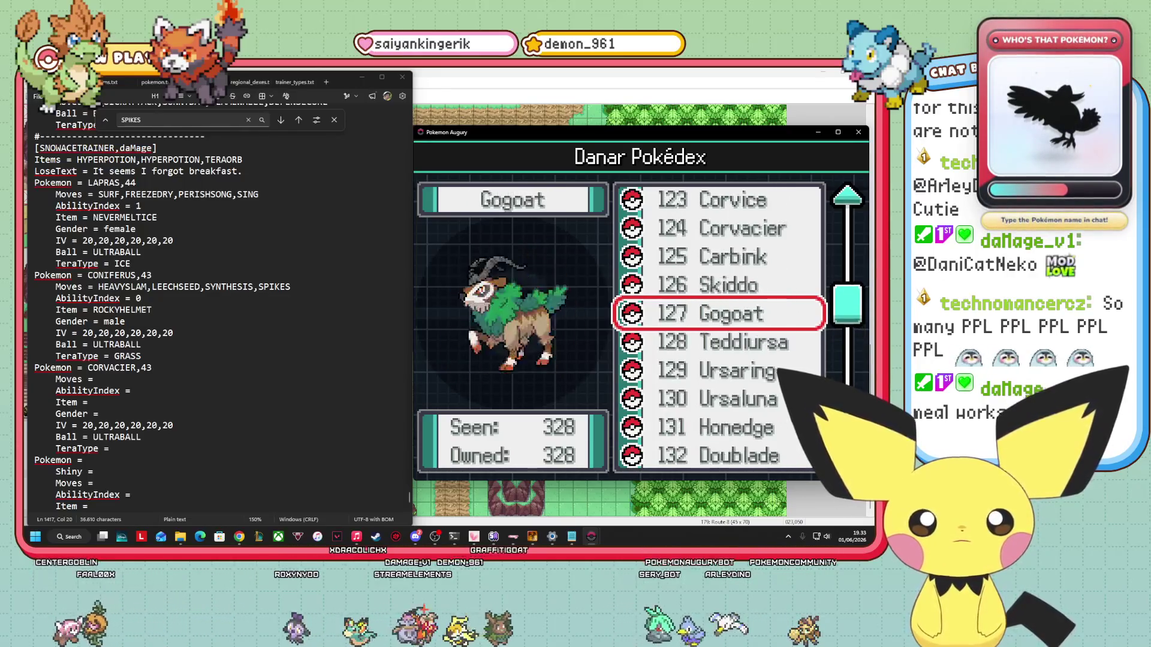
key("Return")
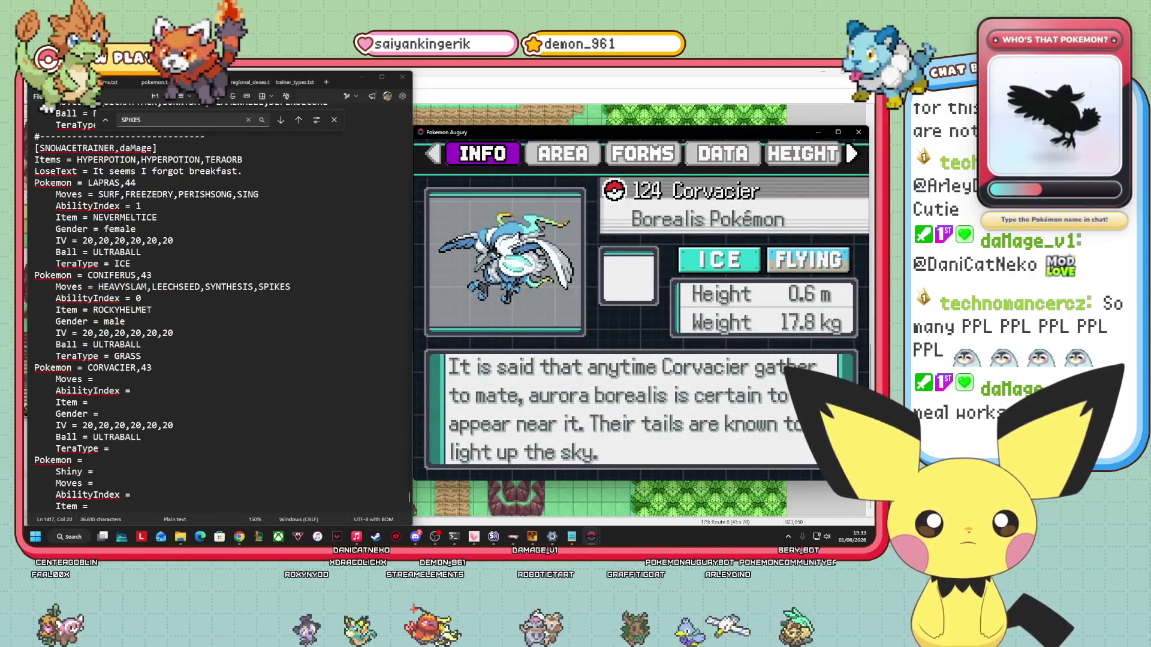
key("Right")
key("Right")
key("Right")
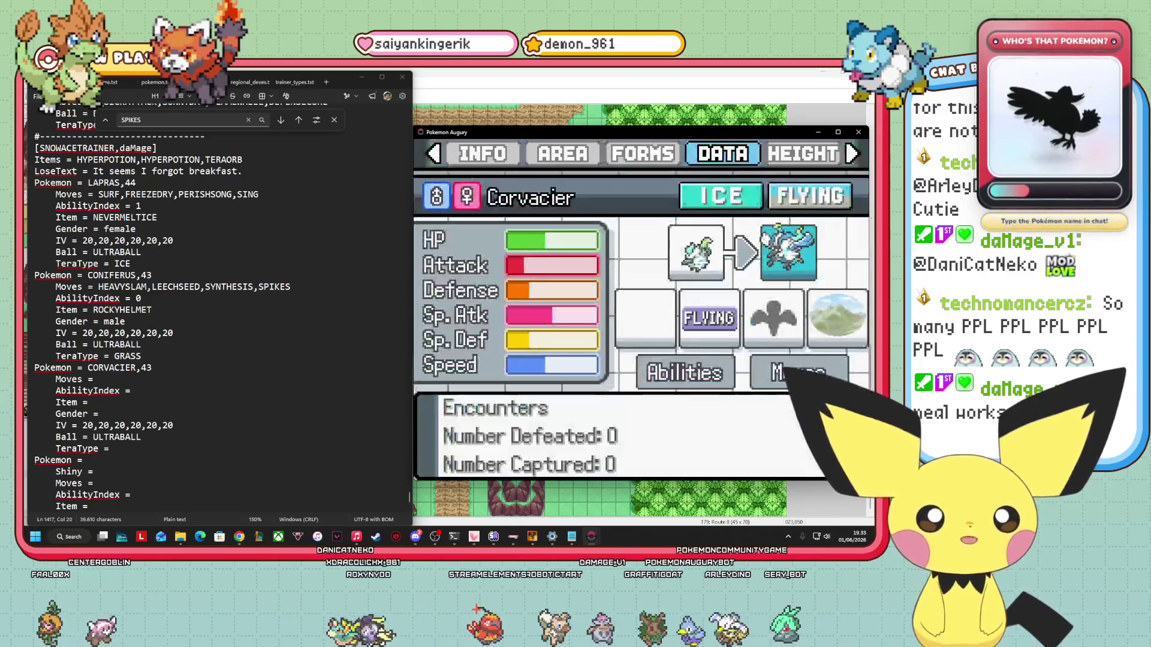
key("Down")
key("Down")
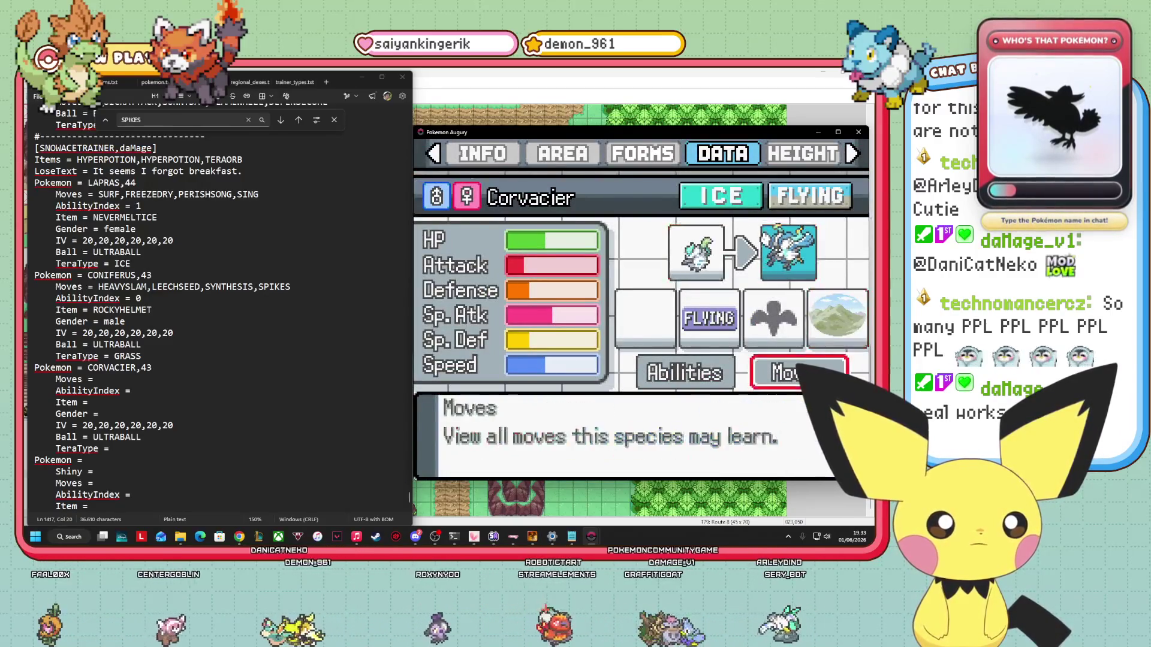
key("Left")
key("Return")
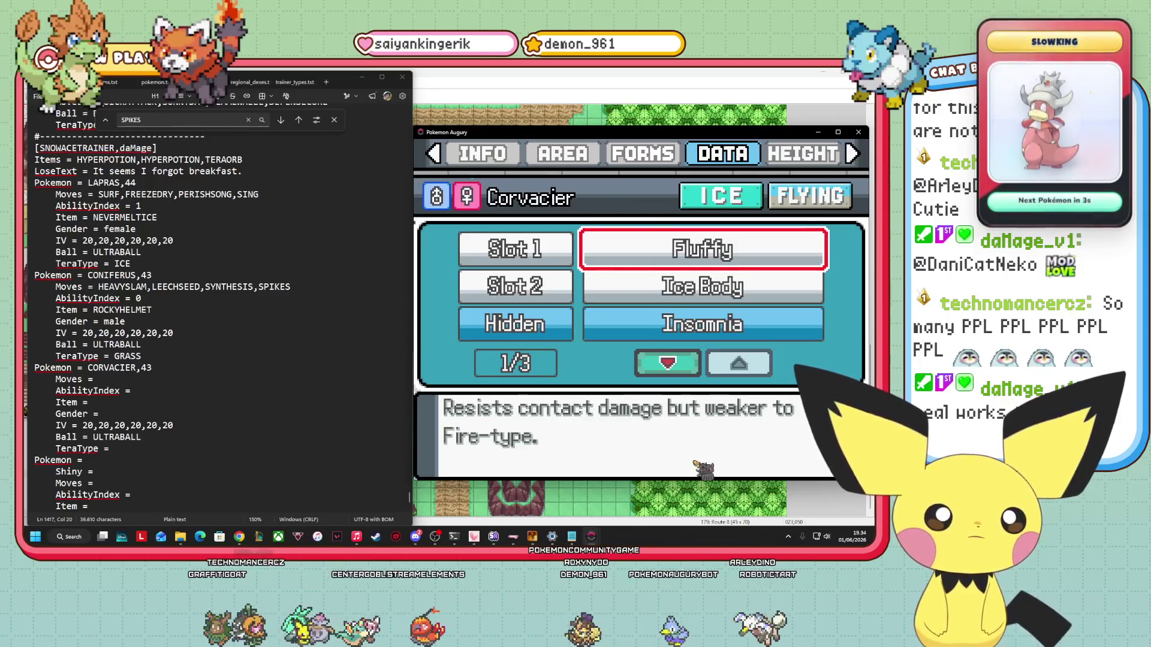
Compare Fluffy, Ice Body and Insomnia, then set CORVACIER's AbilityIndex to 1 for Ice Body.
key("Down")
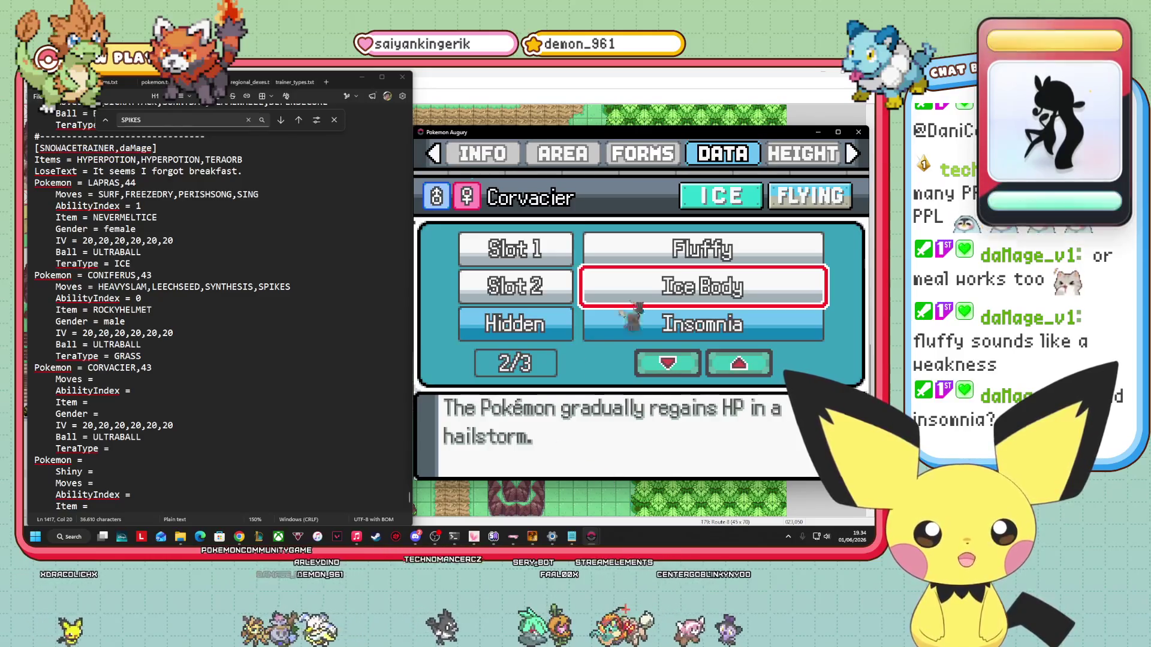
key("Down")
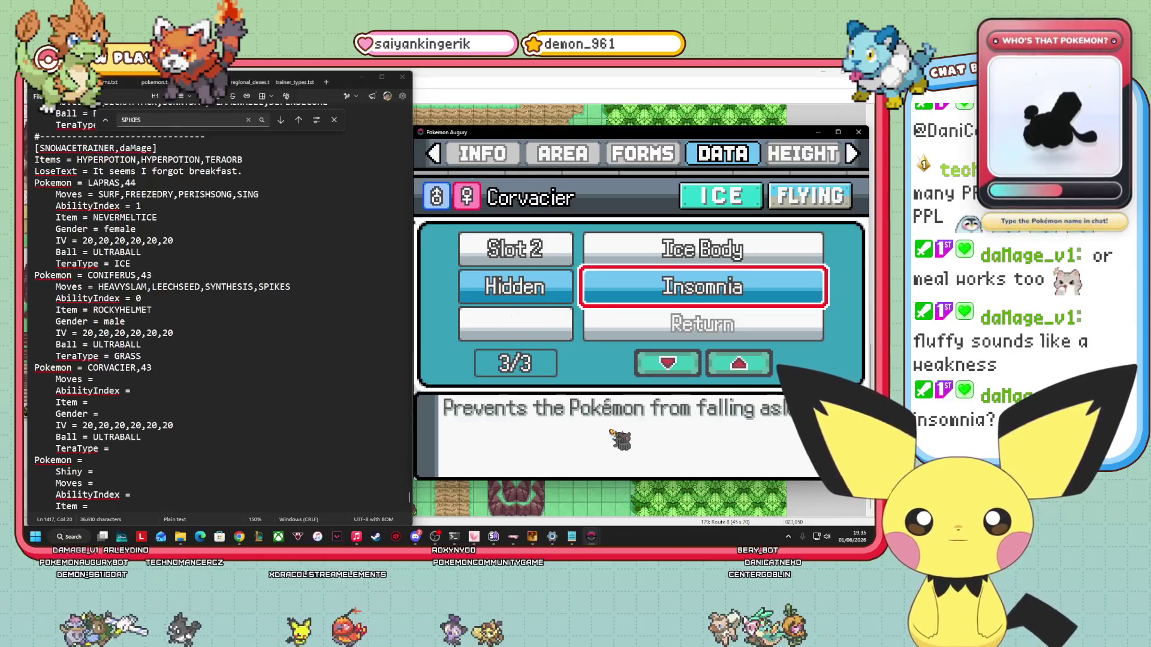
key("Up")
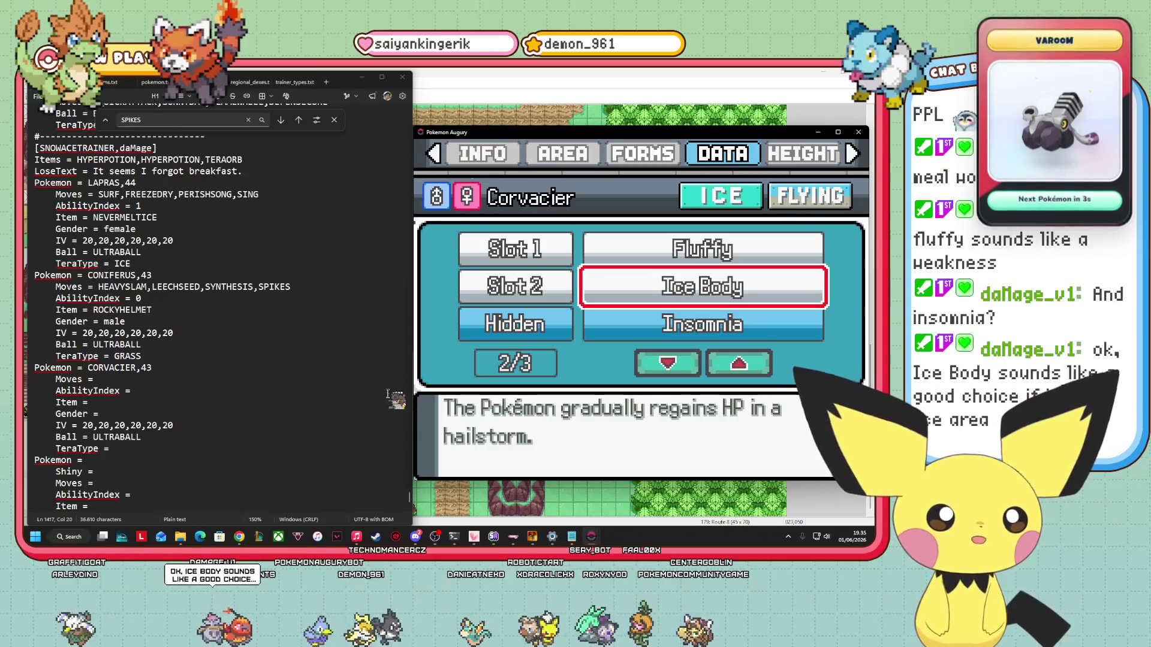
left_click(162, 380)
type("1")
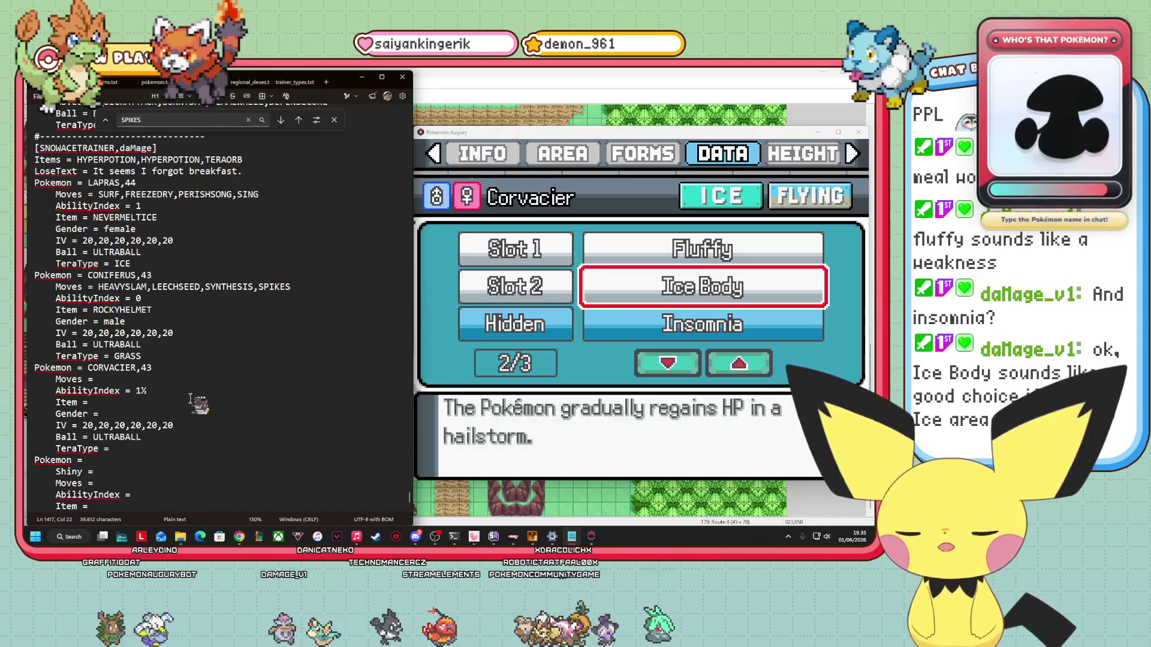
left_click(689, 257)
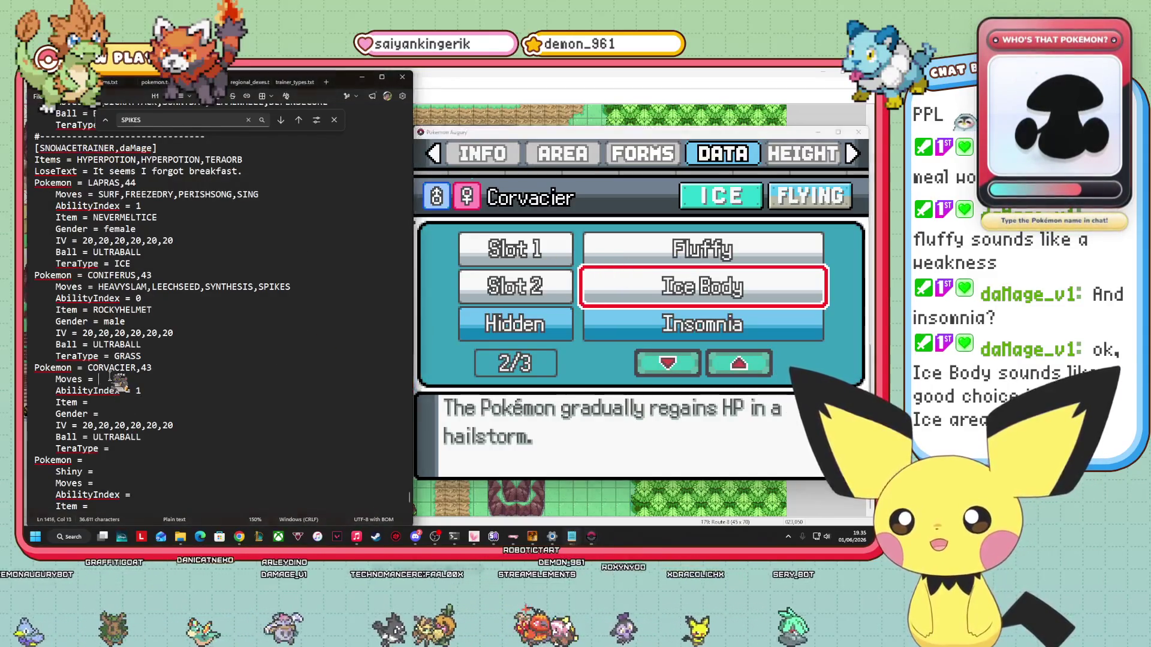
key("Escape")
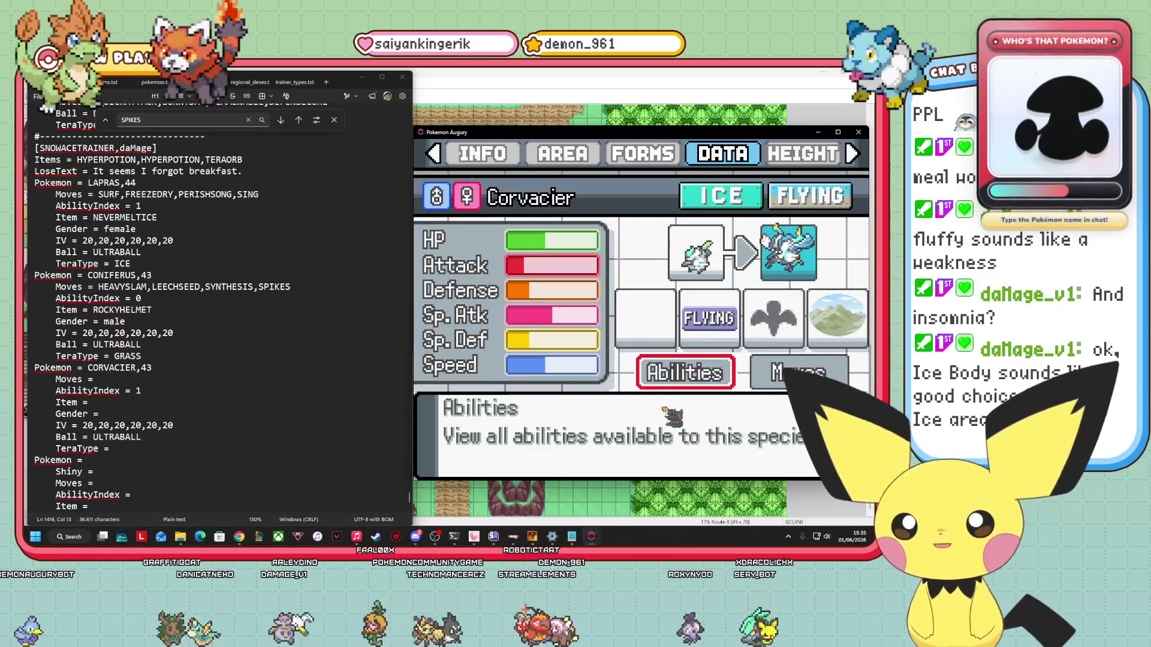
Step through Corvacier's level-up moves: Aurora Beam, Peck, Growl, Powder Snow, Aurora Veil, Gust, Mist.
key("Right")
key("Return")
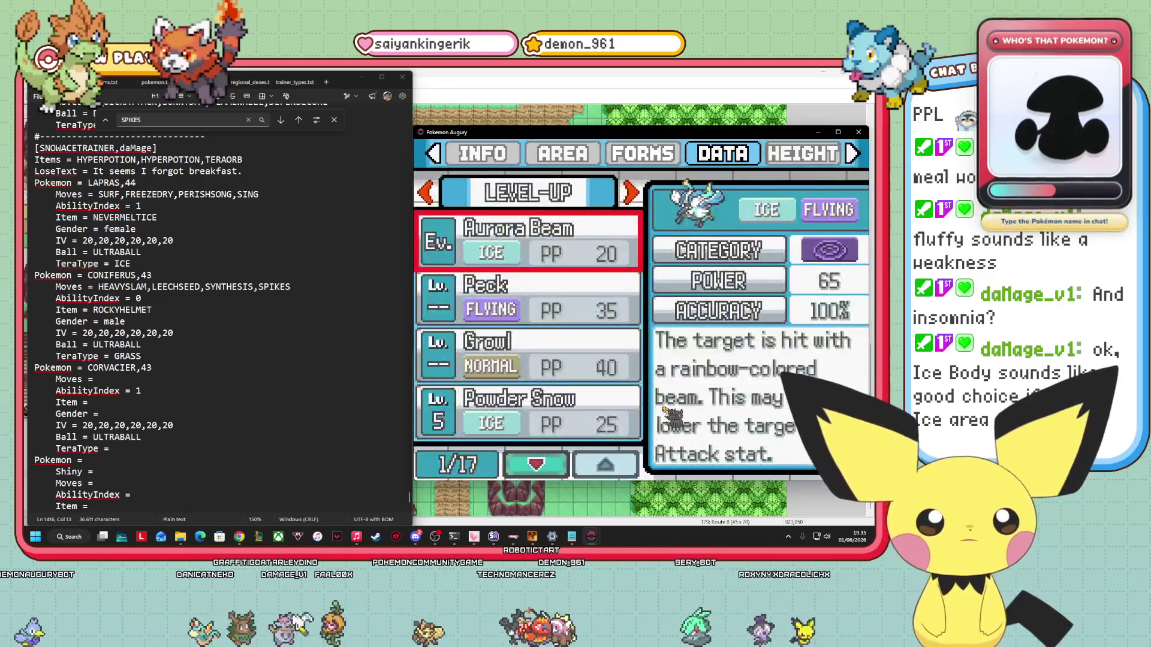
key("Down")
key("Up")
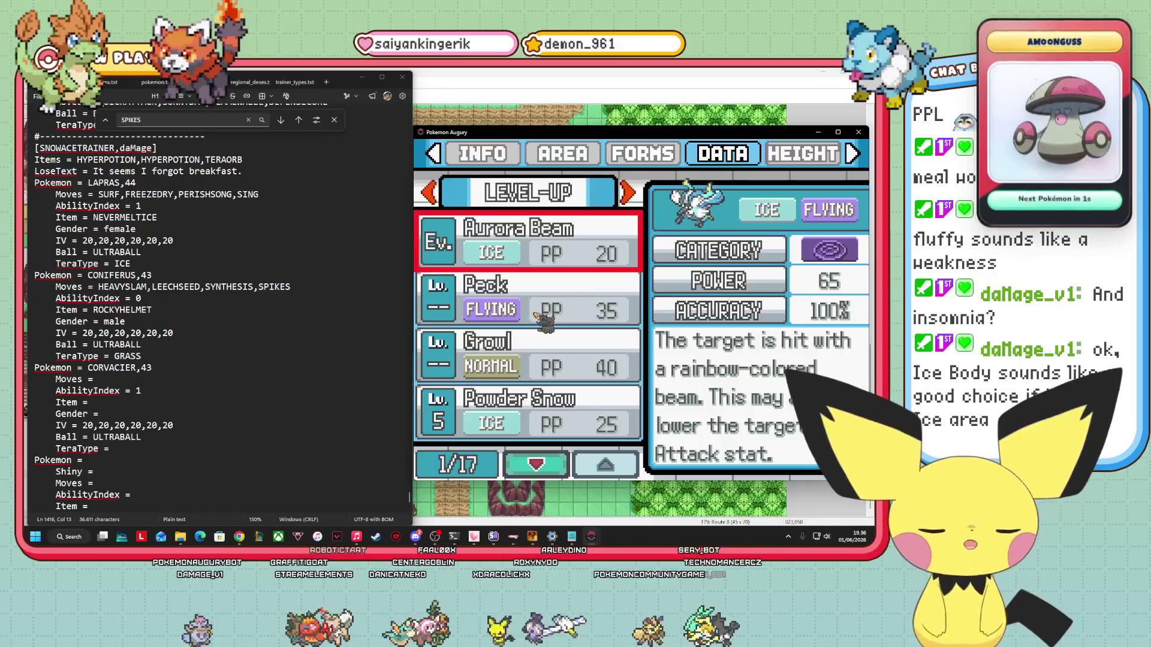
left_click(517, 305)
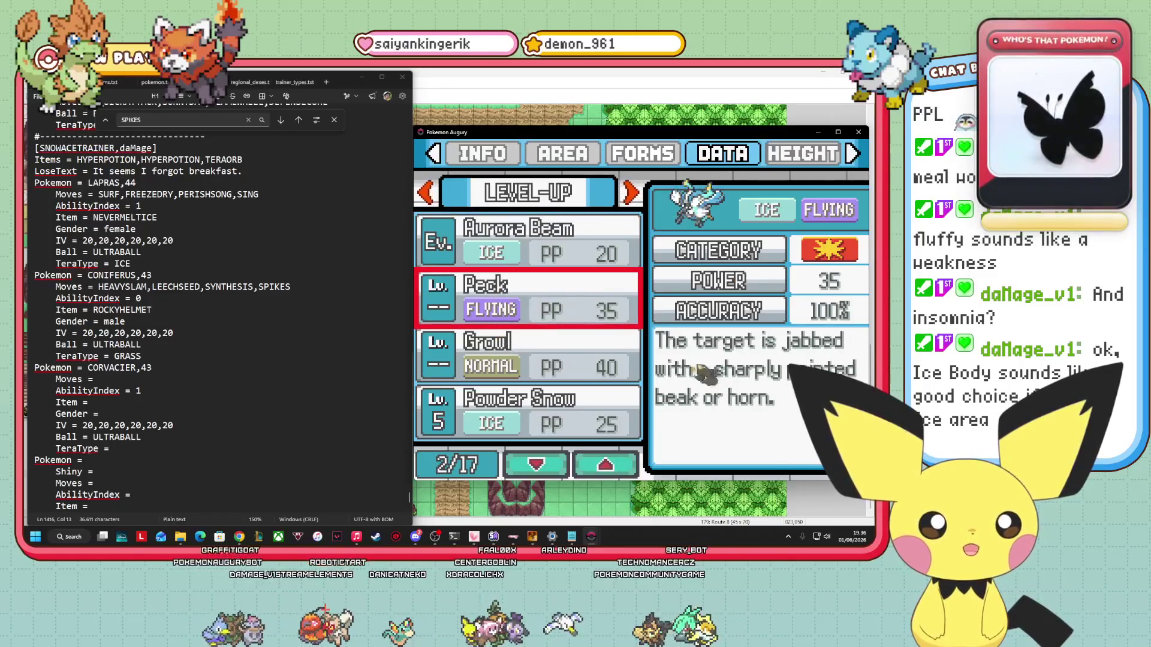
left_click(610, 367)
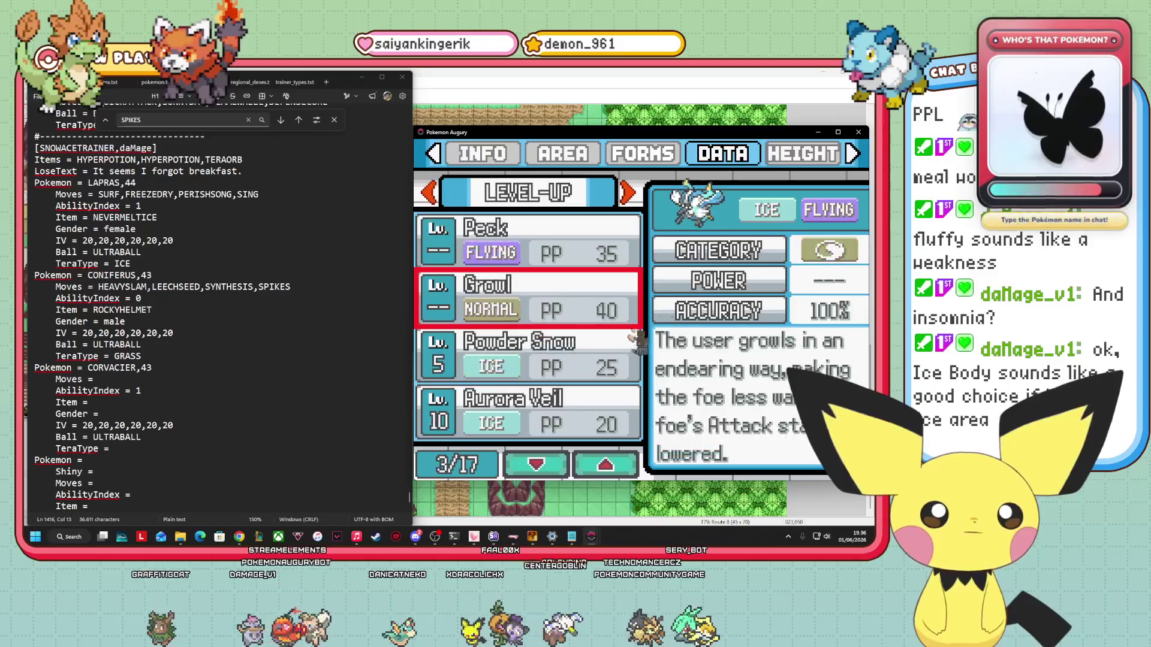
left_click(561, 338)
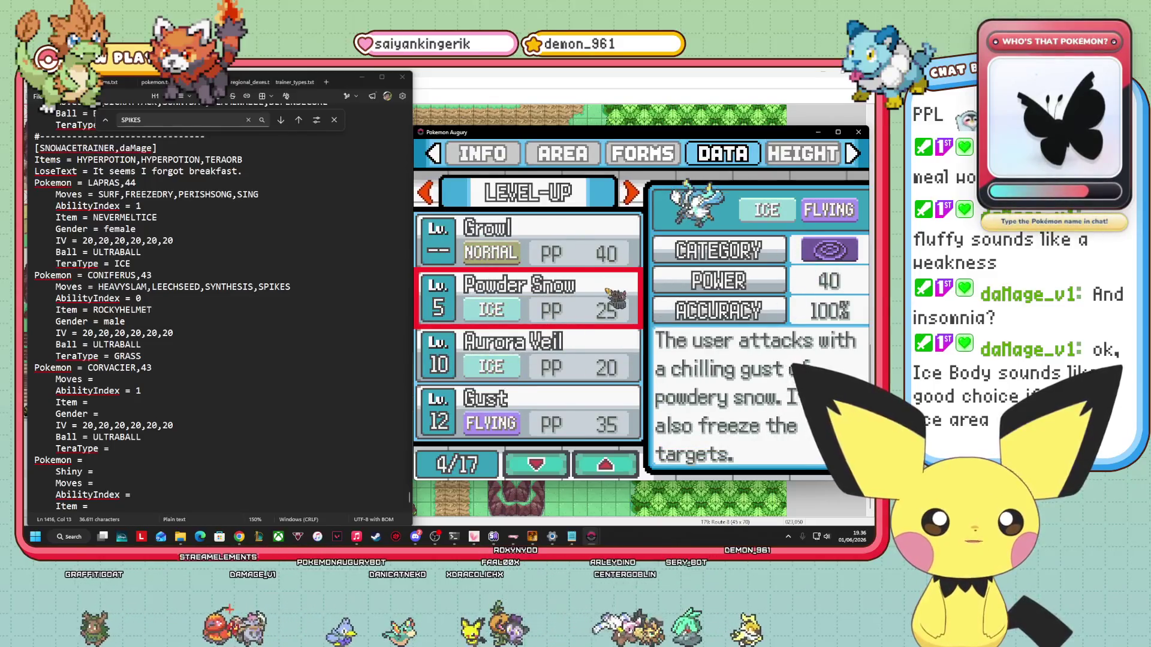
left_click(561, 333)
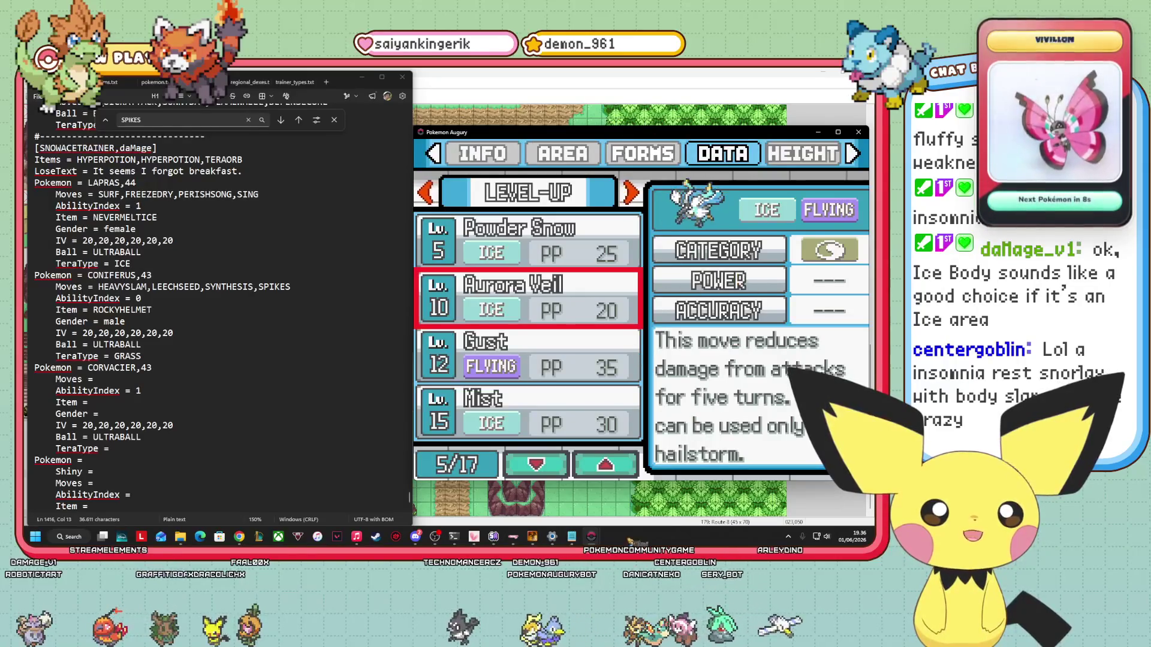
key("Down")
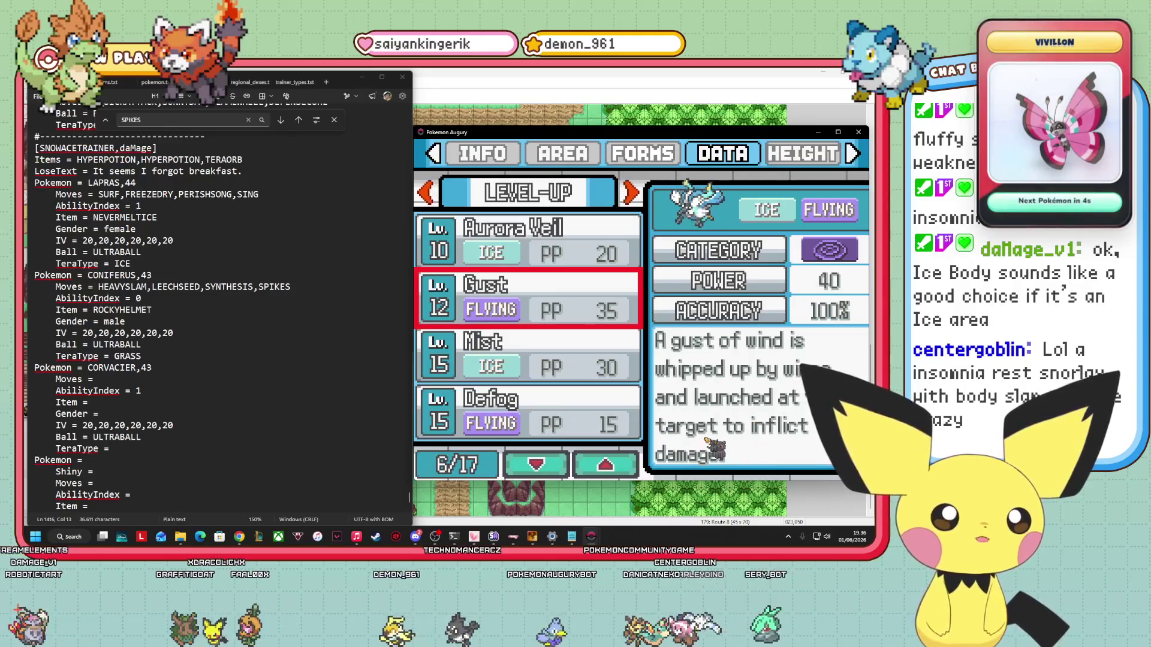
key("Down")
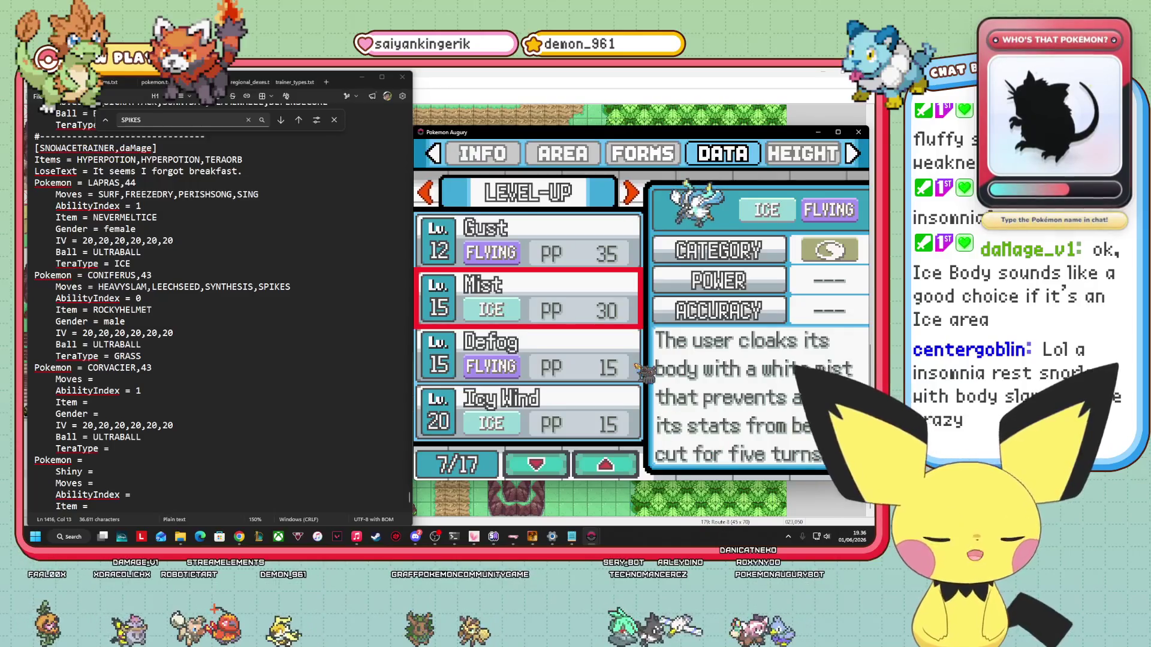
Read Defog, Icy Wind, Roost, Glaciate and Air Cutter, toggling between Icy Wind and Glaciate.
key("Down")
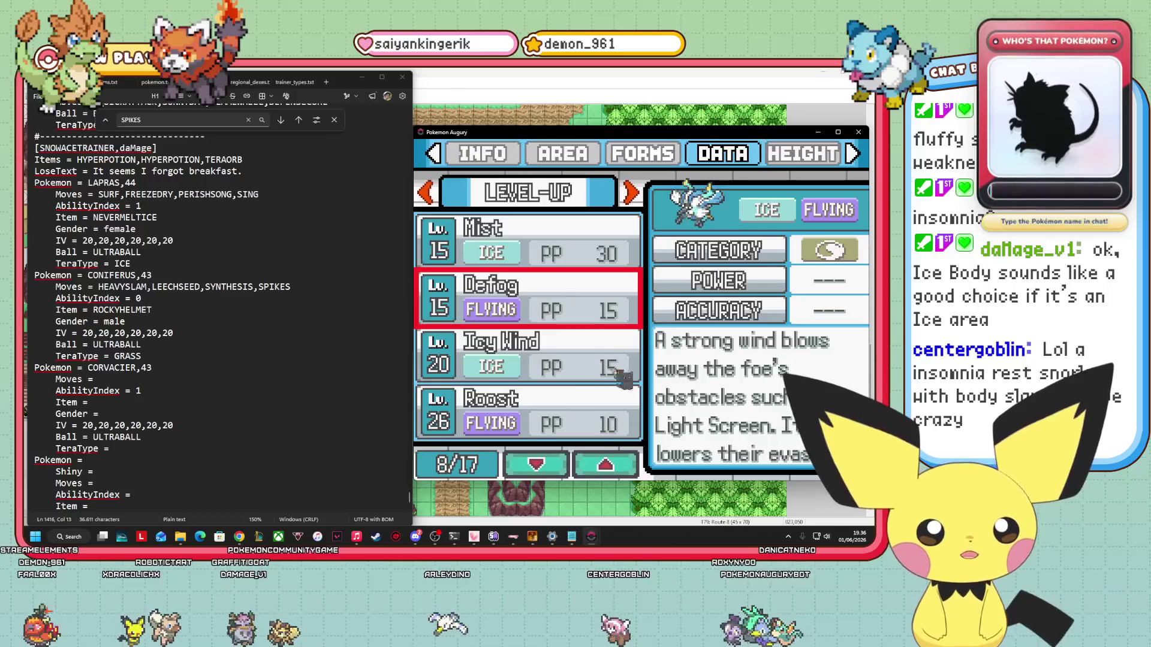
key("Down")
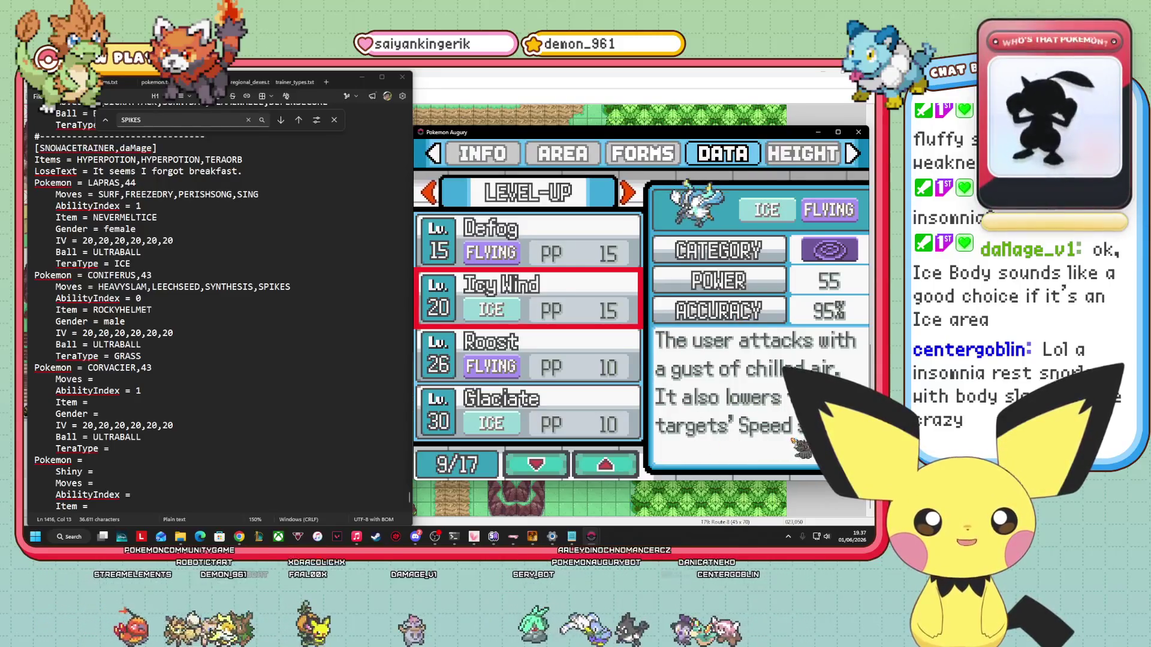
key("Down")
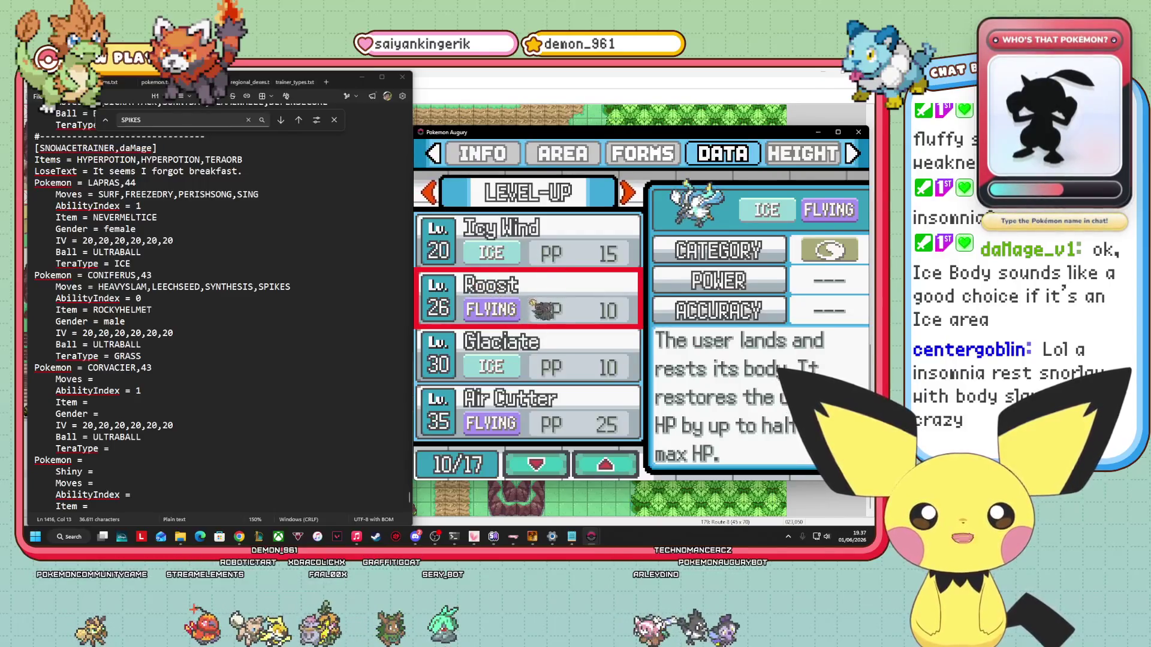
key("Down")
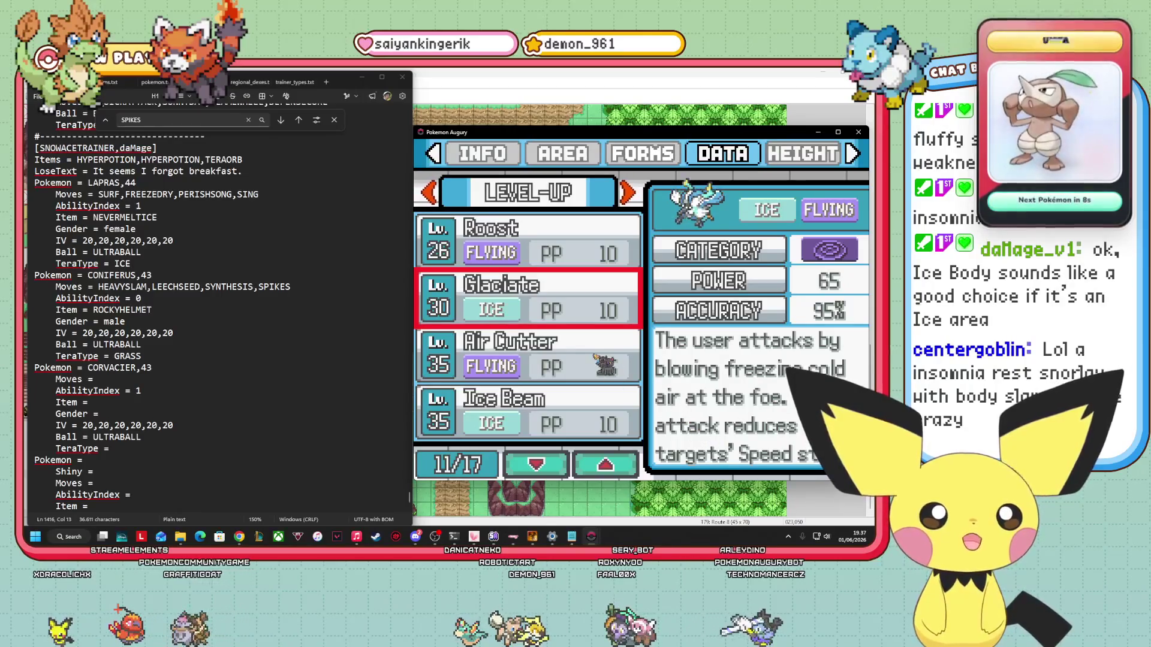
key("Up")
key("Up")
key("Down")
key("Down")
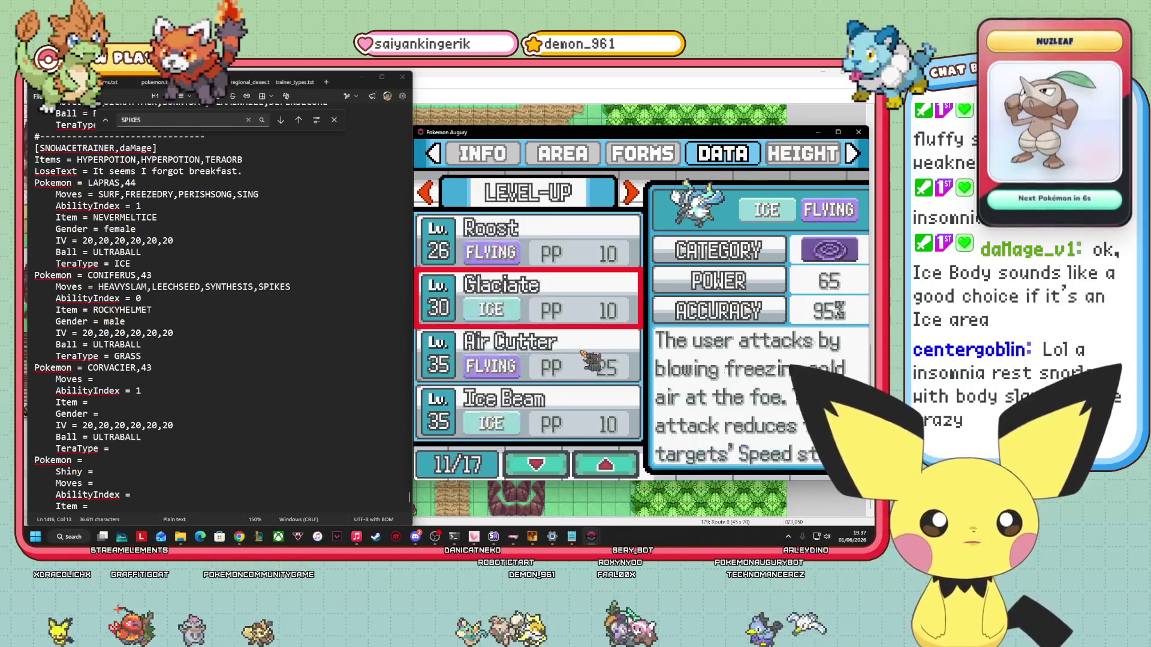
key("Up")
key("Up")
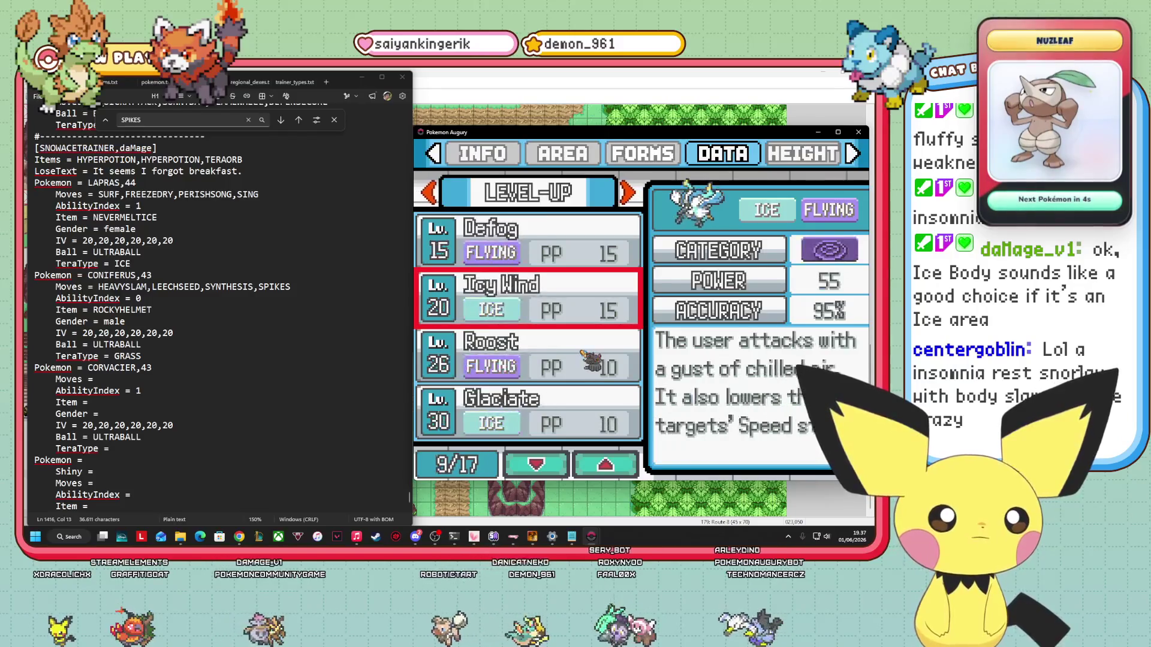
key("Down")
key("Down")
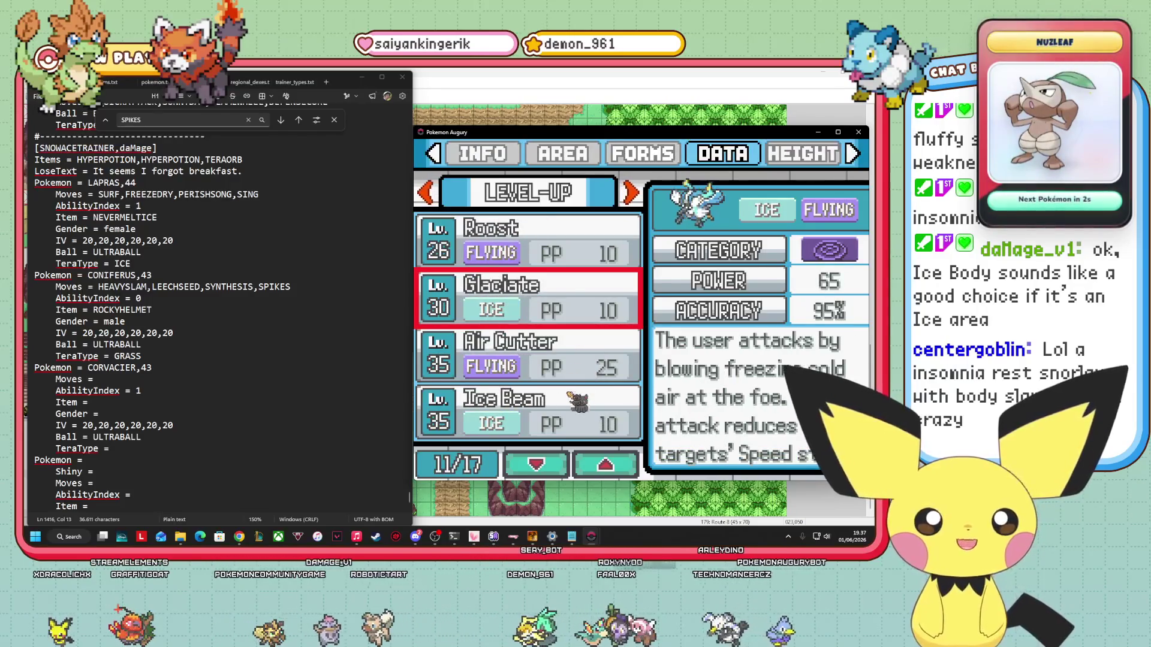
key("Down")
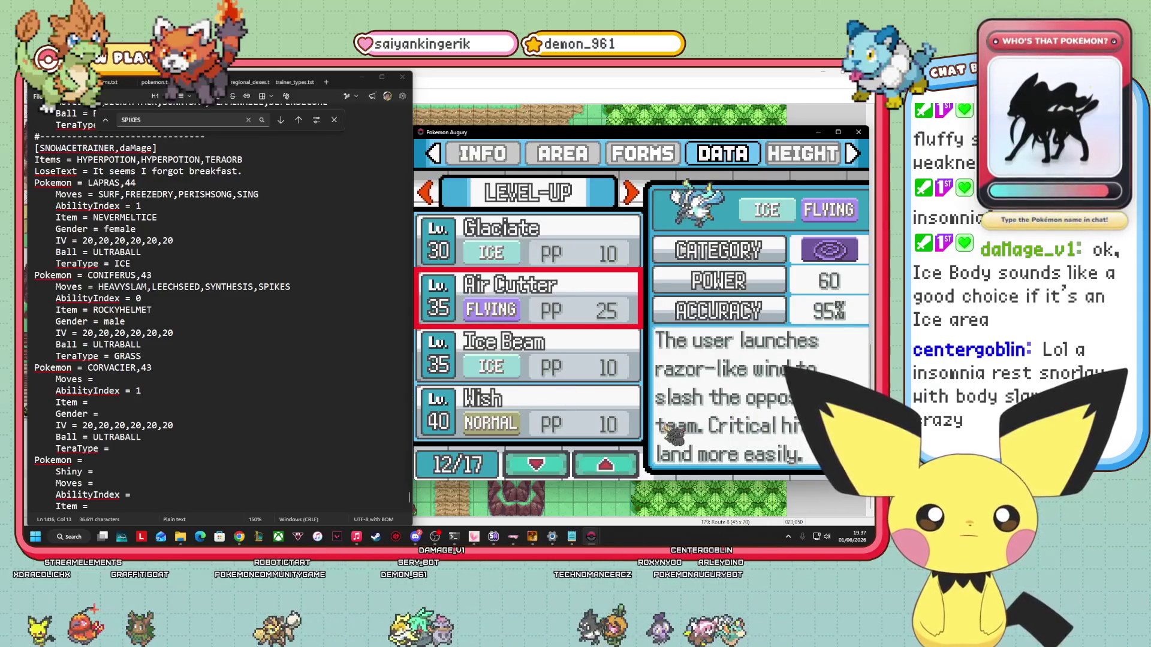
Read Corvacier's last level-up moves: Ice Beam, Wish, Air Slash, Blizzard and Hurricane.
key("Down")
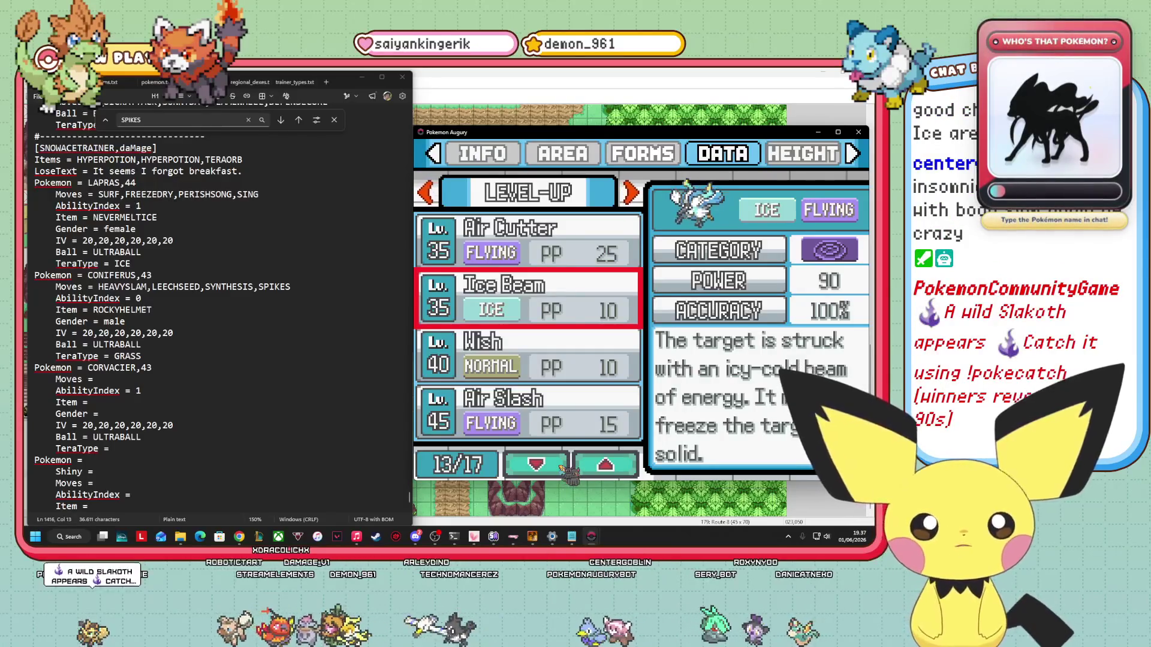
key("Down")
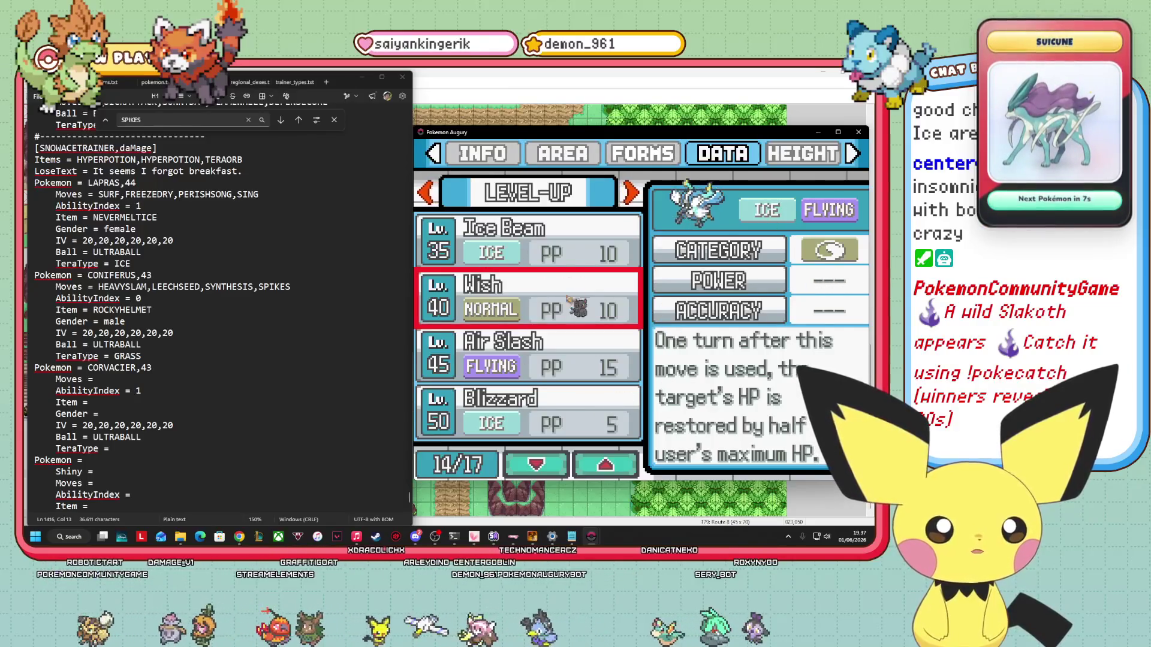
key("Down")
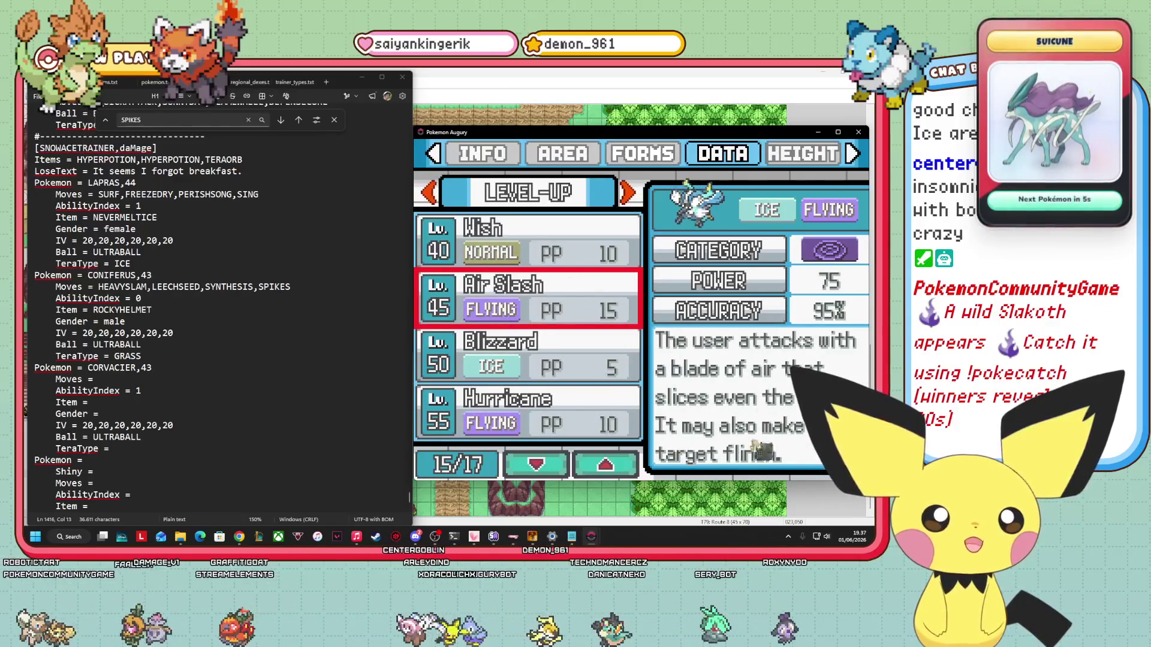
key("Down")
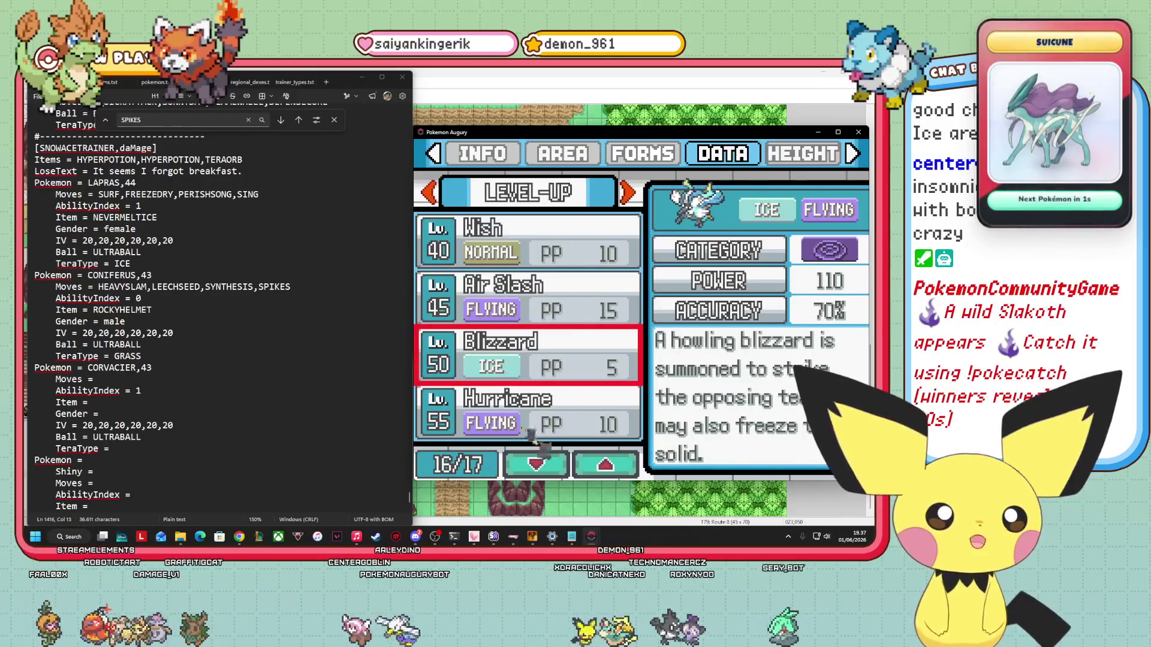
key("Down")
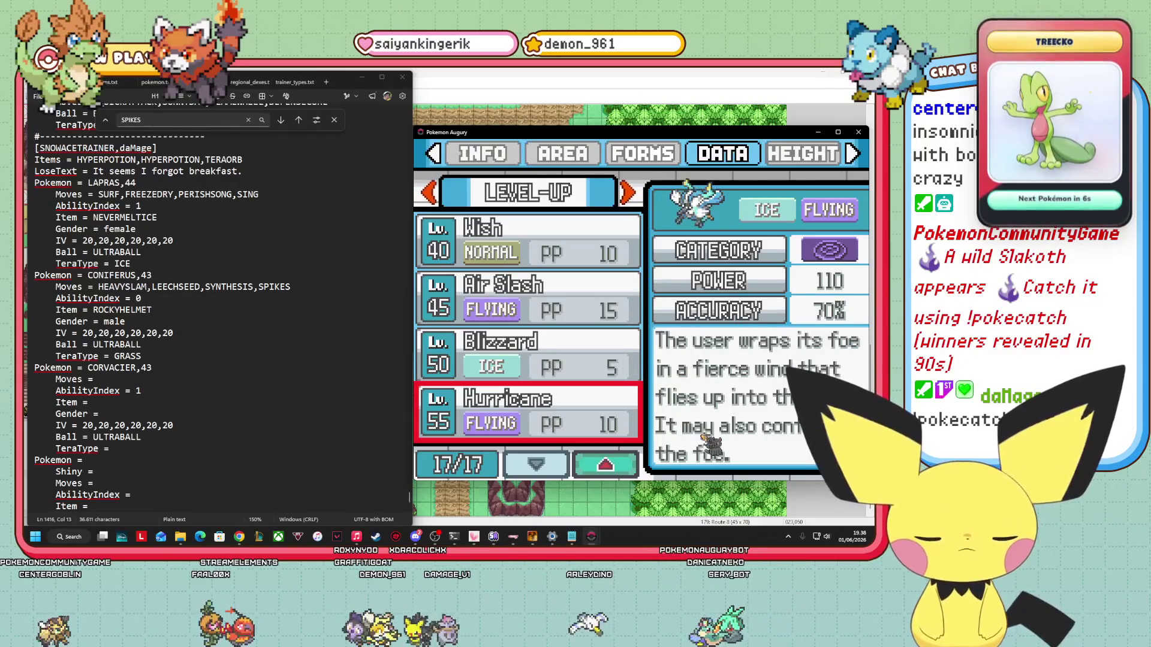
Skim back through the level-up list from Powder Snow to Ice Beam, then show the TM/Tutor list.
key("Down")
key("Down")
key("Down")
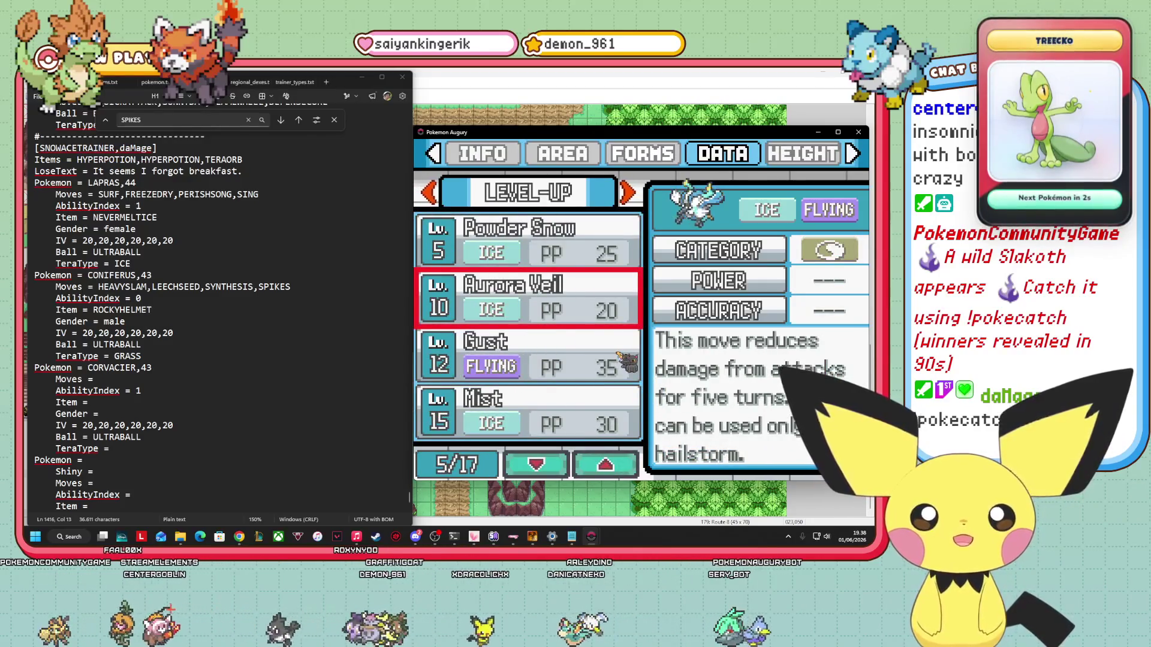
key("Up")
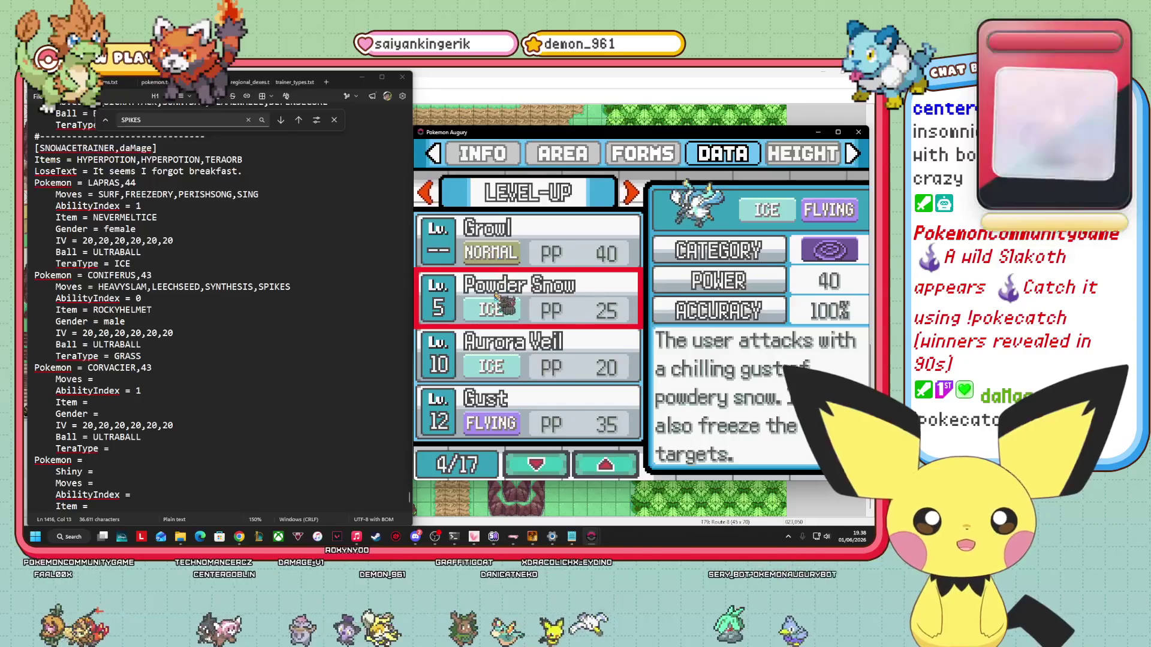
key("Down")
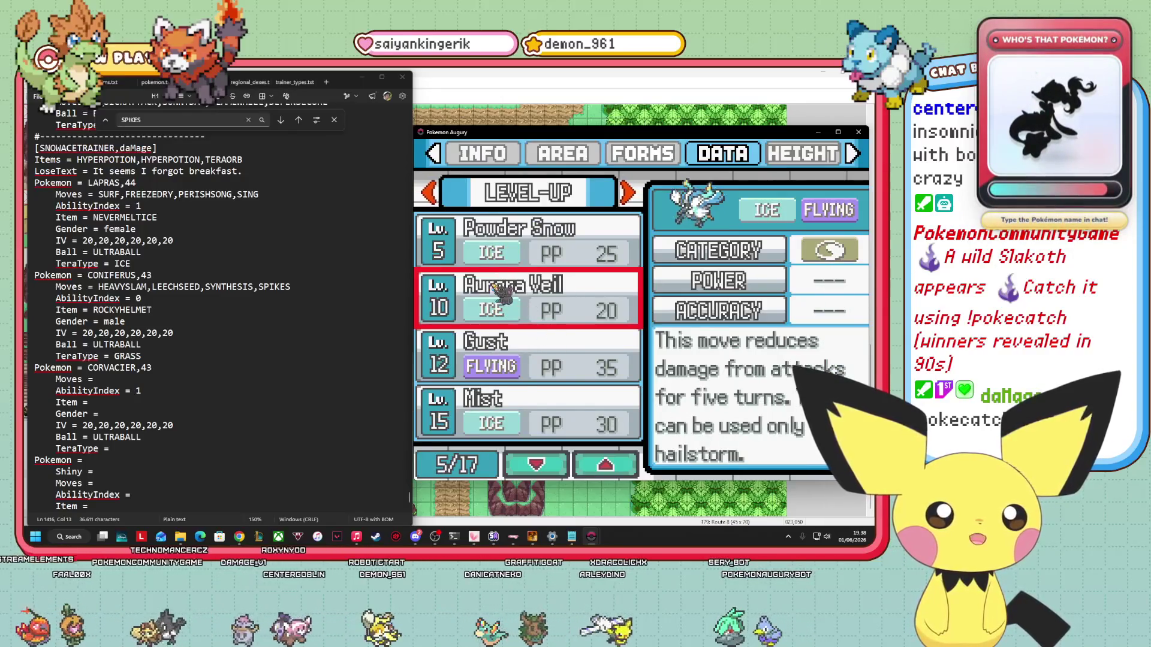
key("Down")
key("Down")
key("Down")
key("Down")
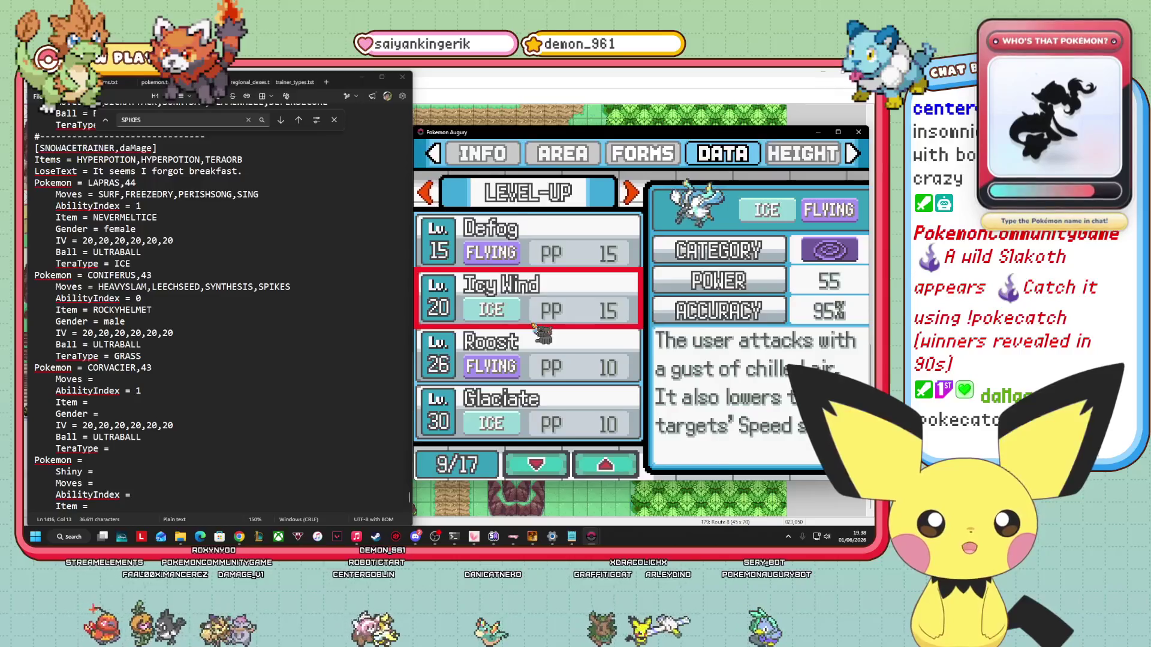
key("Down")
key("Down")
key("Down")
key("Down")
key("Down")
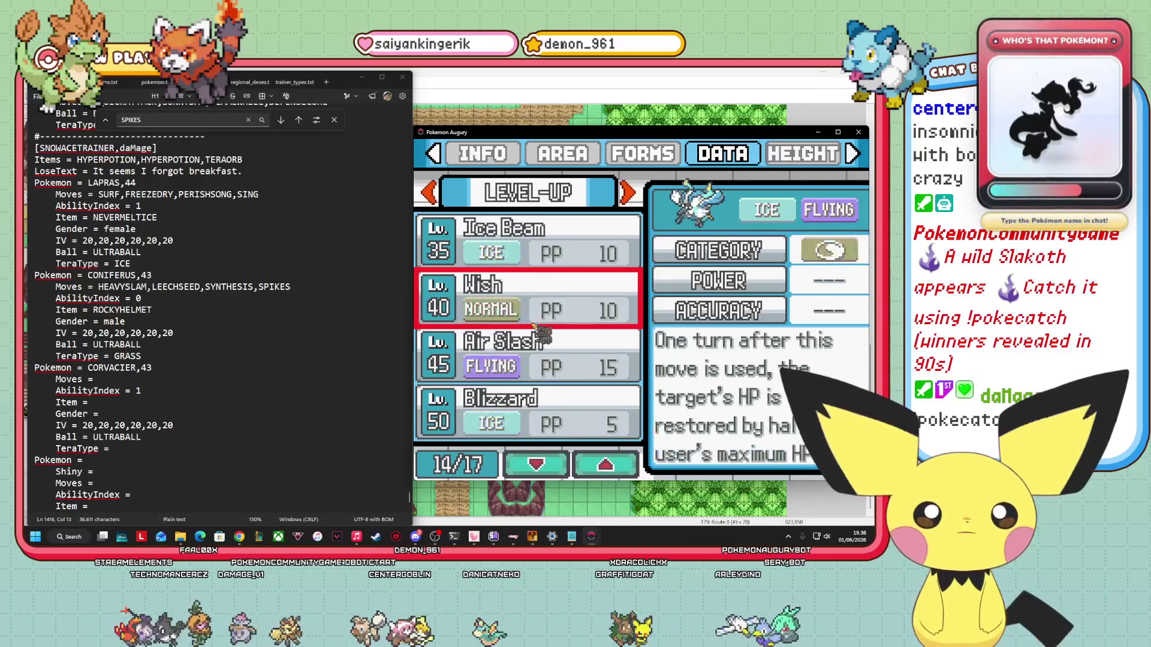
key("Down")
key("Up")
key("Up")
key("Right")
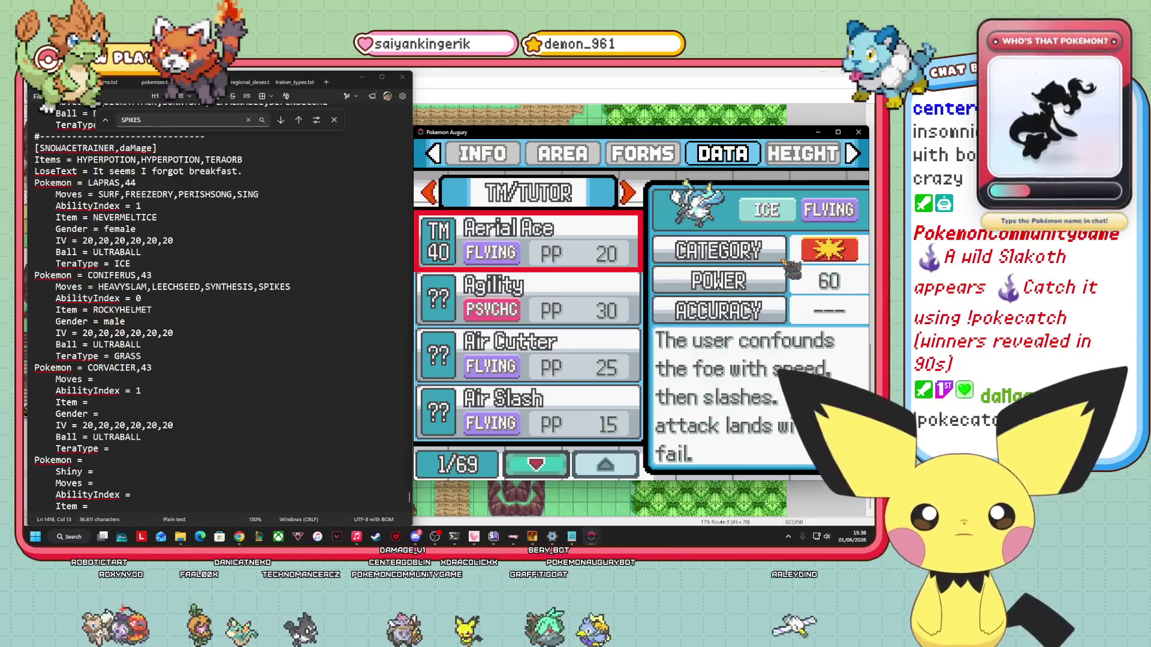
Leave the move list to view Corvacier's base stats totalling 505, then return toward its moves.
key("Escape")
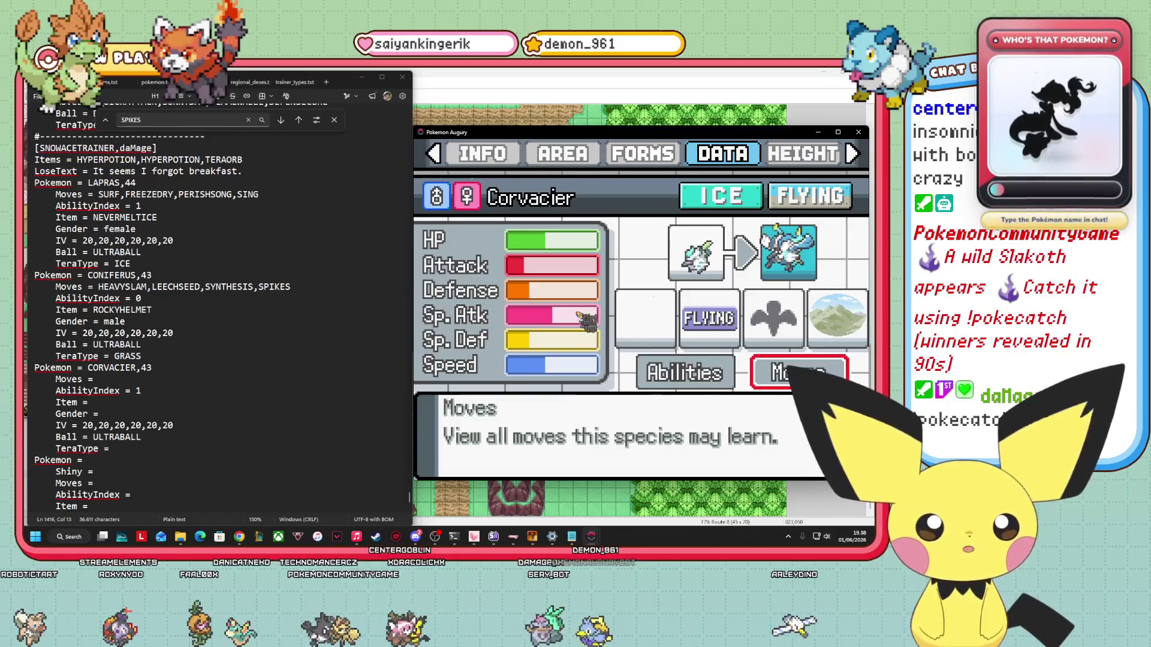
key("Left")
key("Left")
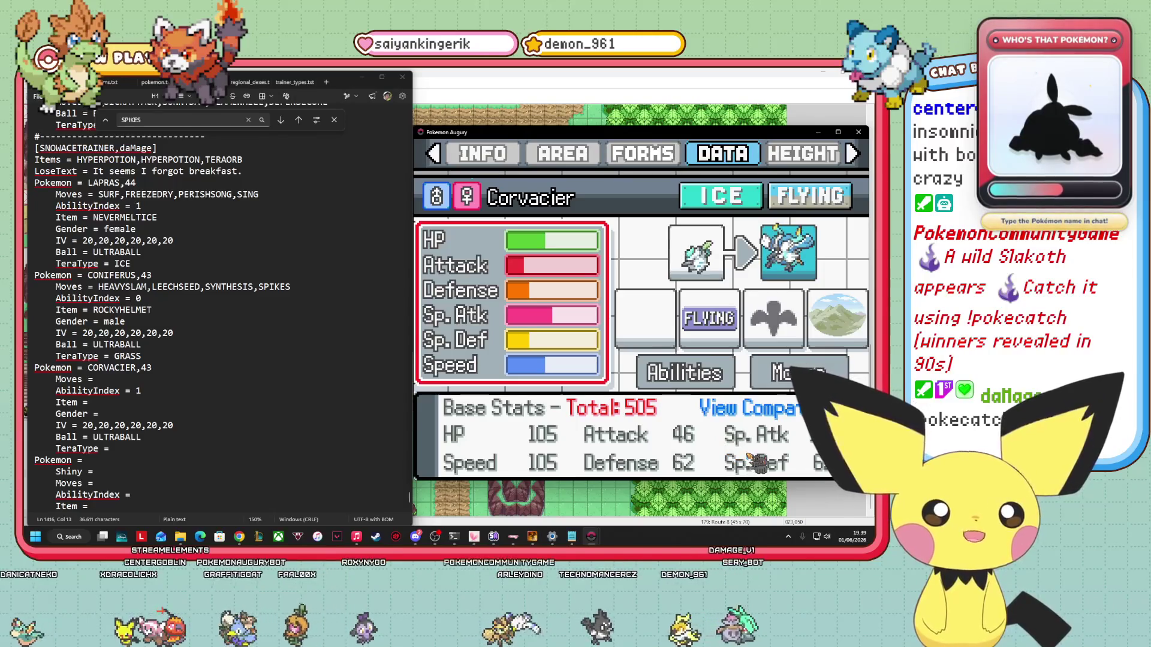
key("Right")
key("Down")
Bring up Corvacier's TM/Tutor move list and compare the Aerial Ace and Agility entries.
key("Right")
key("Return")
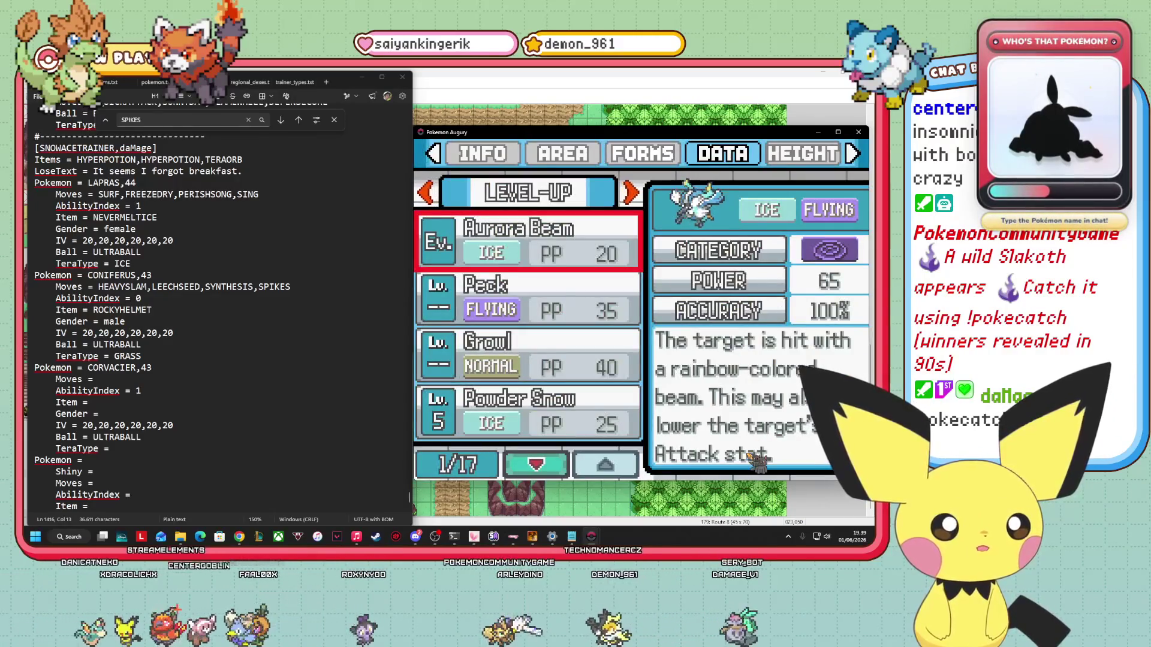
key("Right")
key("Down")
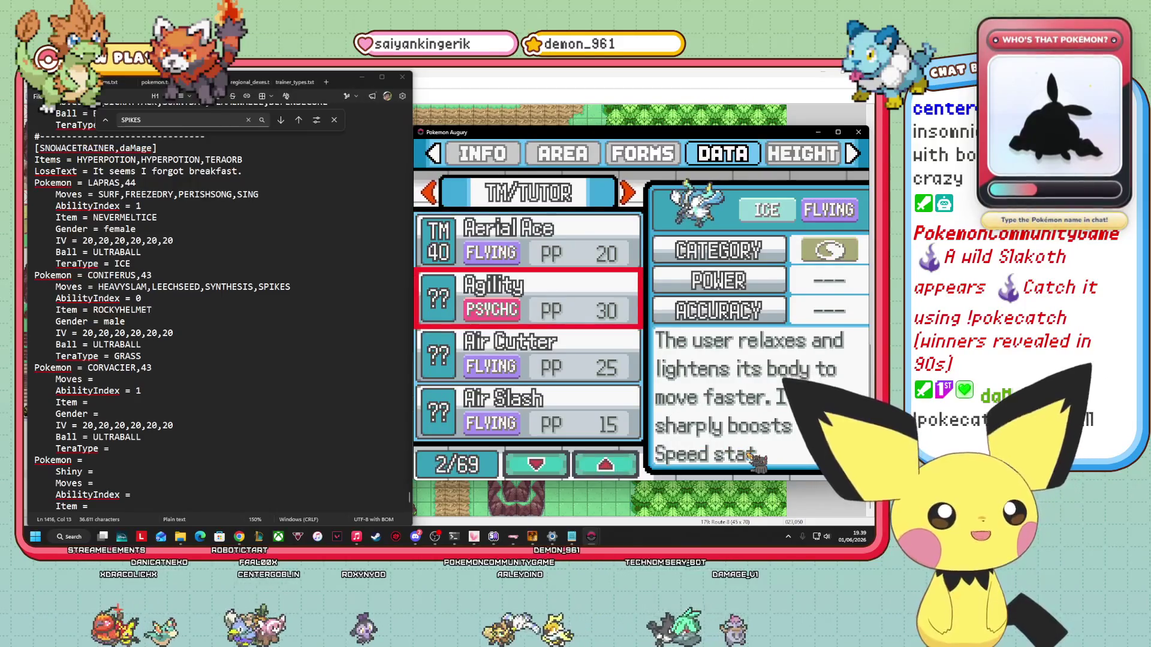
key("Up")
key("Down")
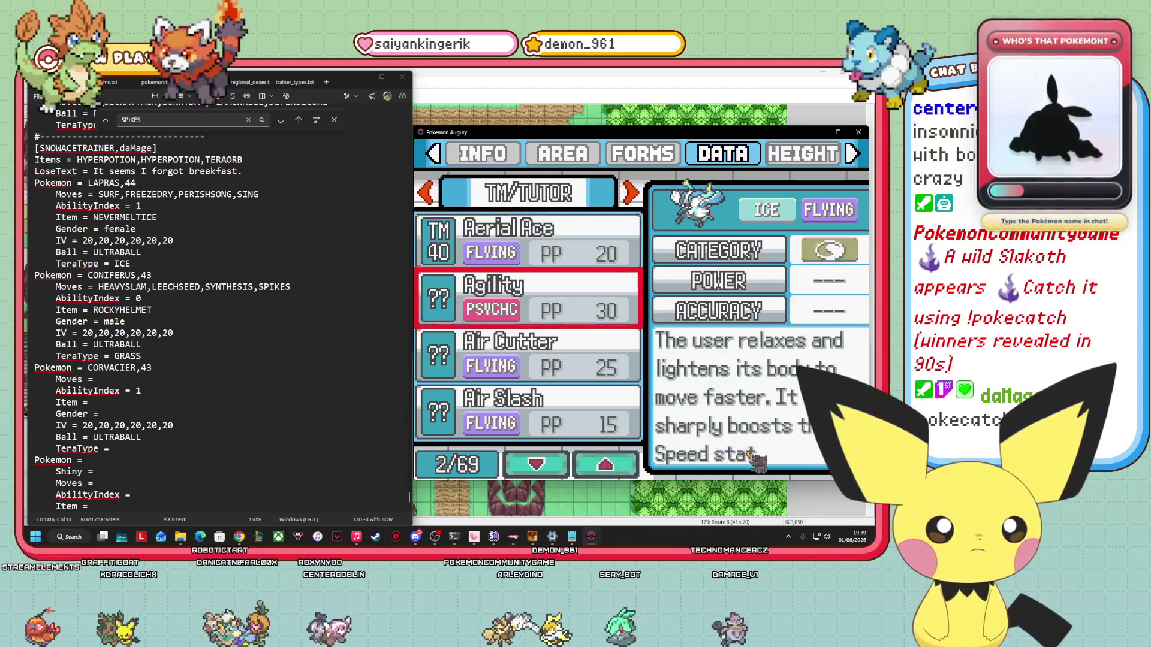
key("Up")
Read moves Agility through Aurora Veil, stopping on Avalanche (Ice, 60 power, 100% accuracy).
key("Down")
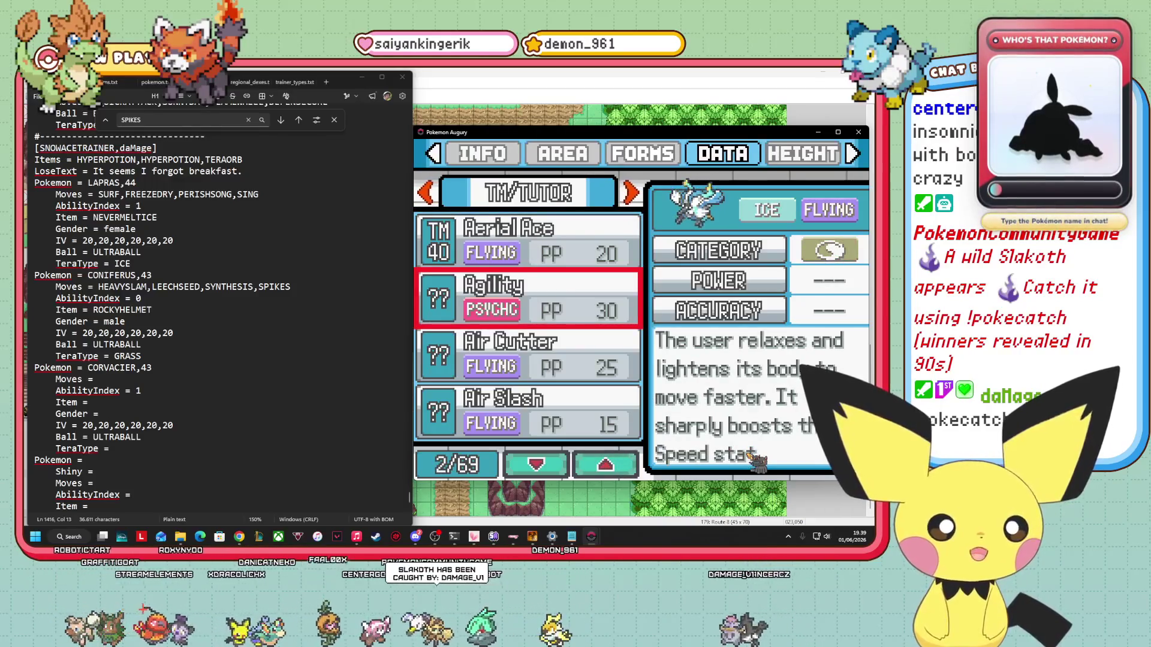
key("Down")
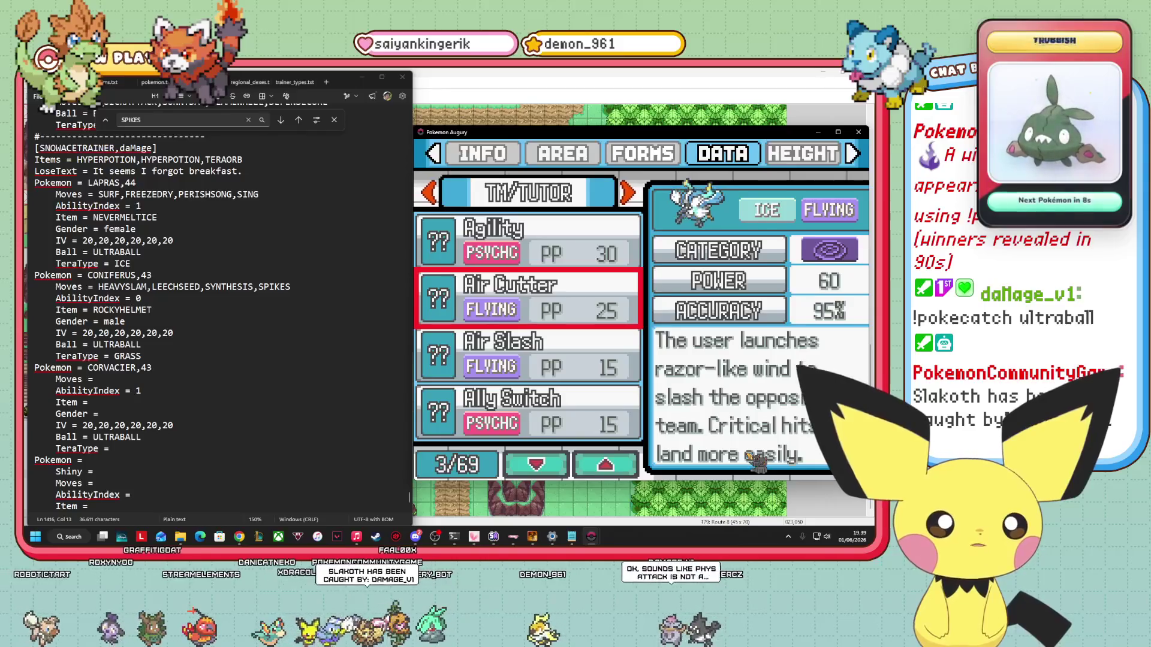
key("Down")
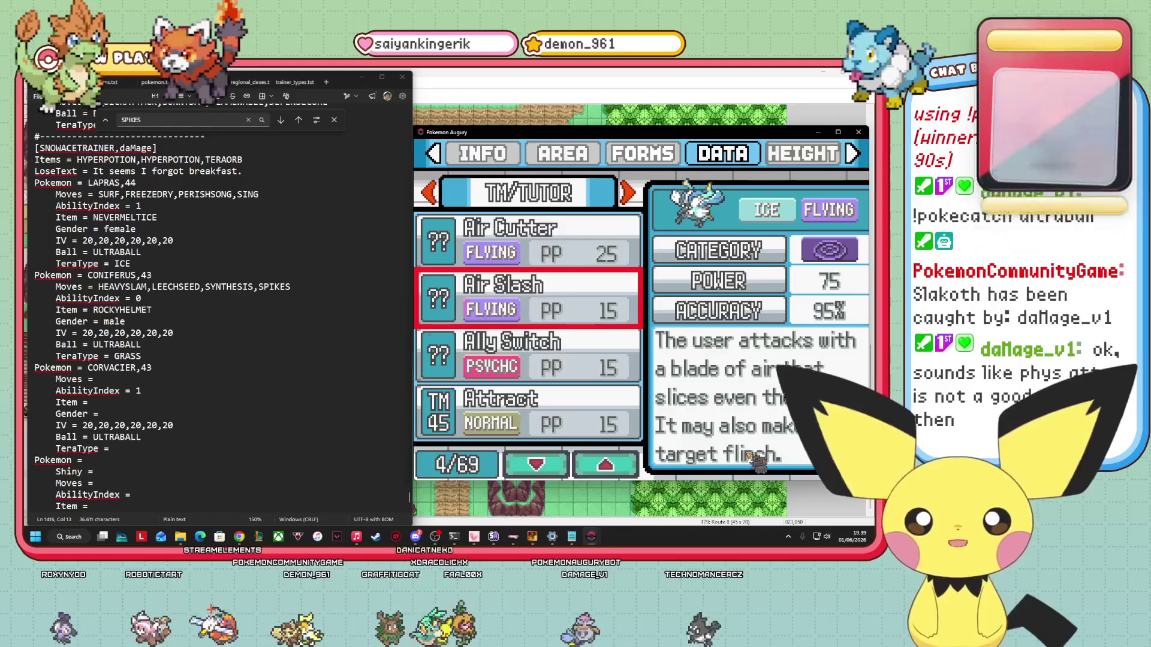
key("Down")
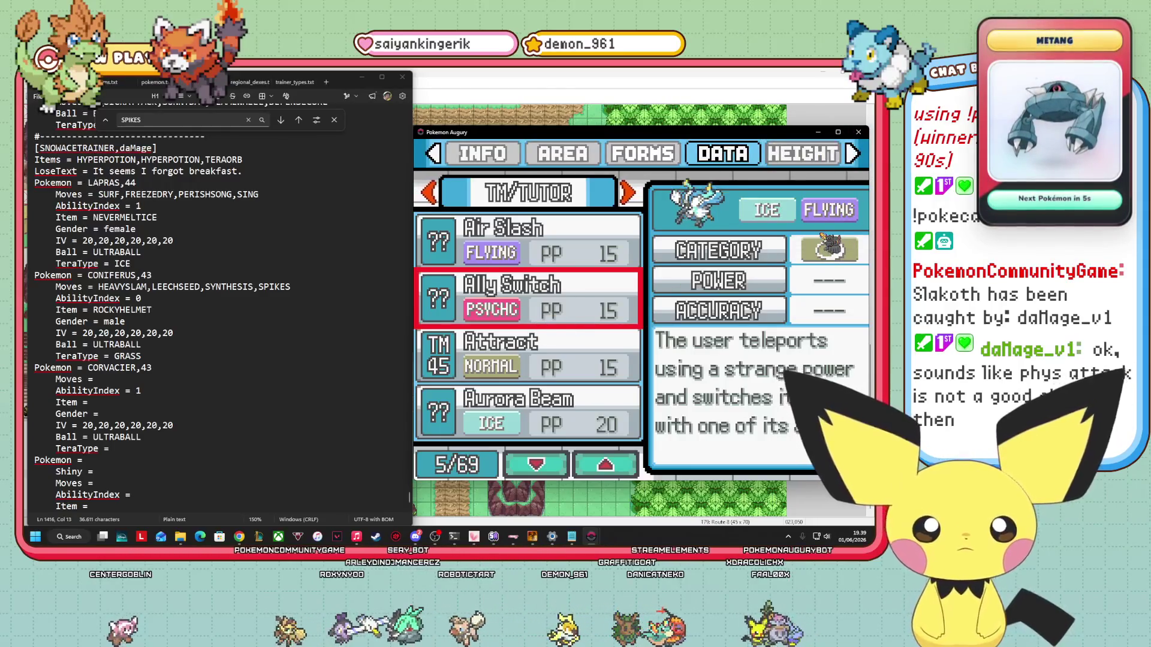
key("Down")
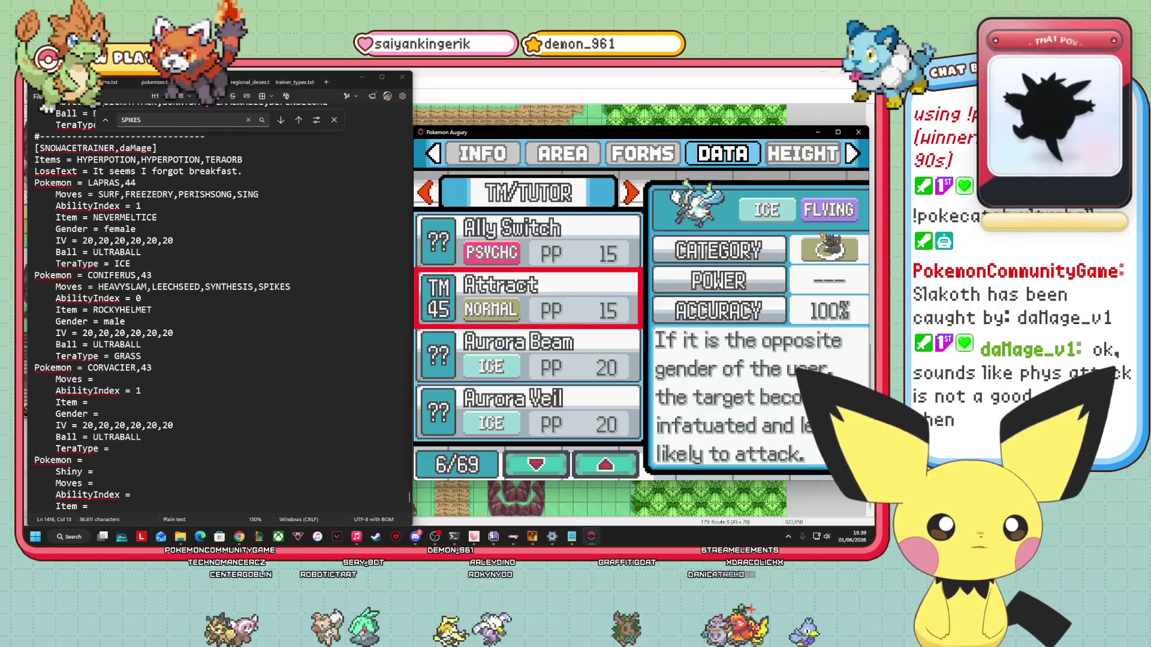
key("Down")
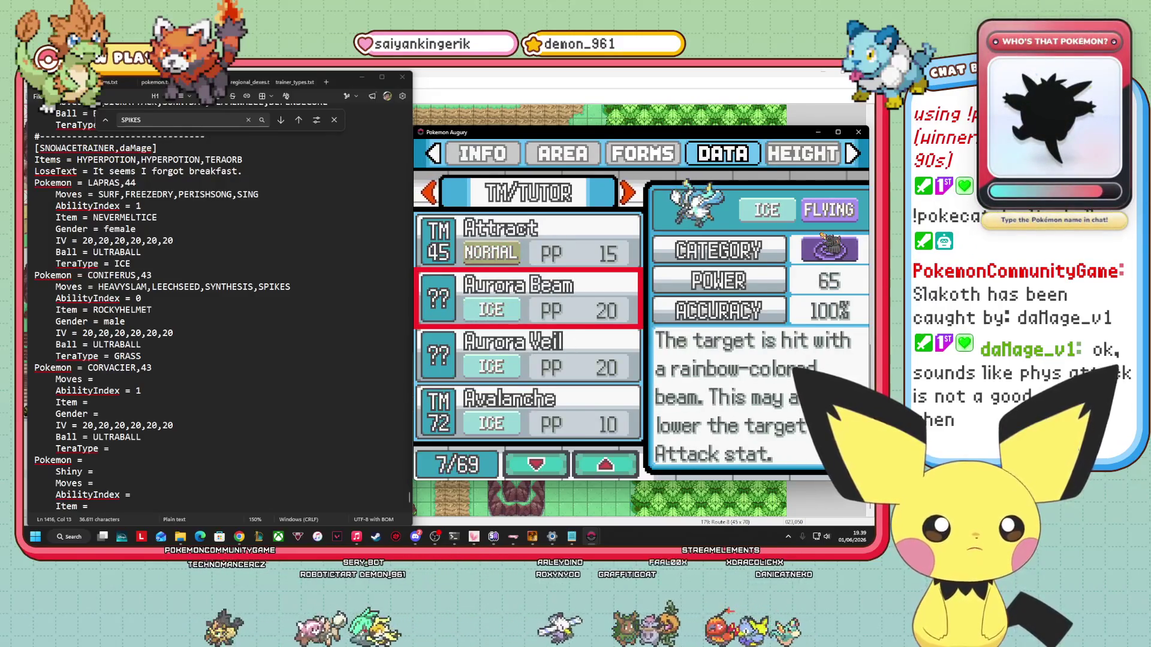
key("Down")
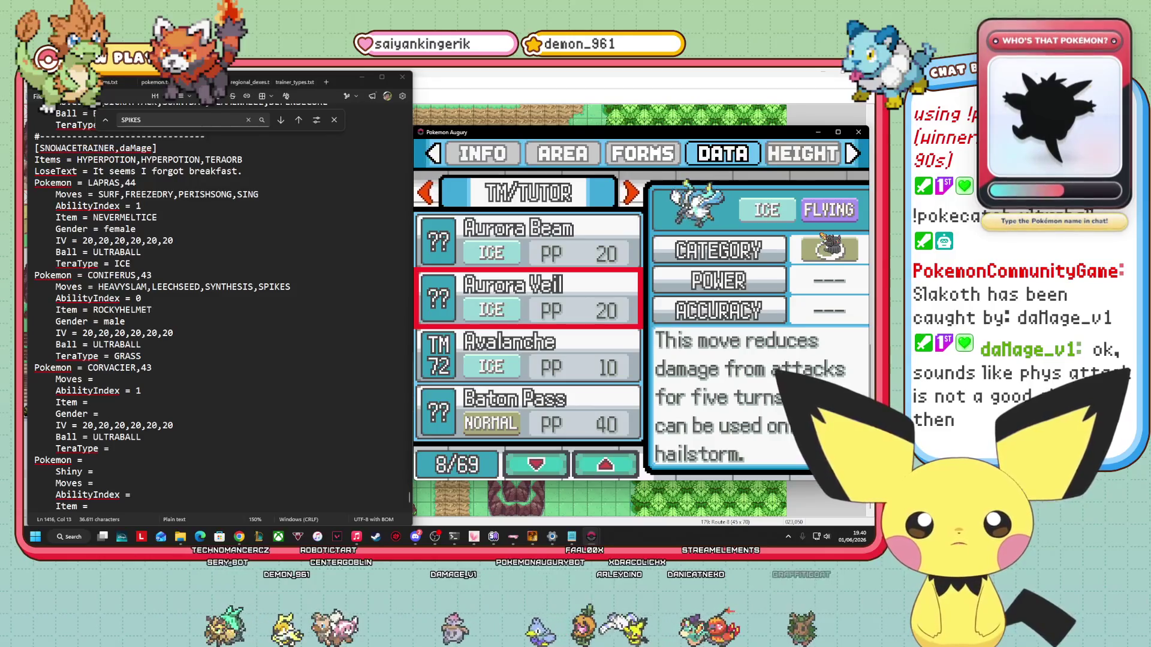
key("Down")
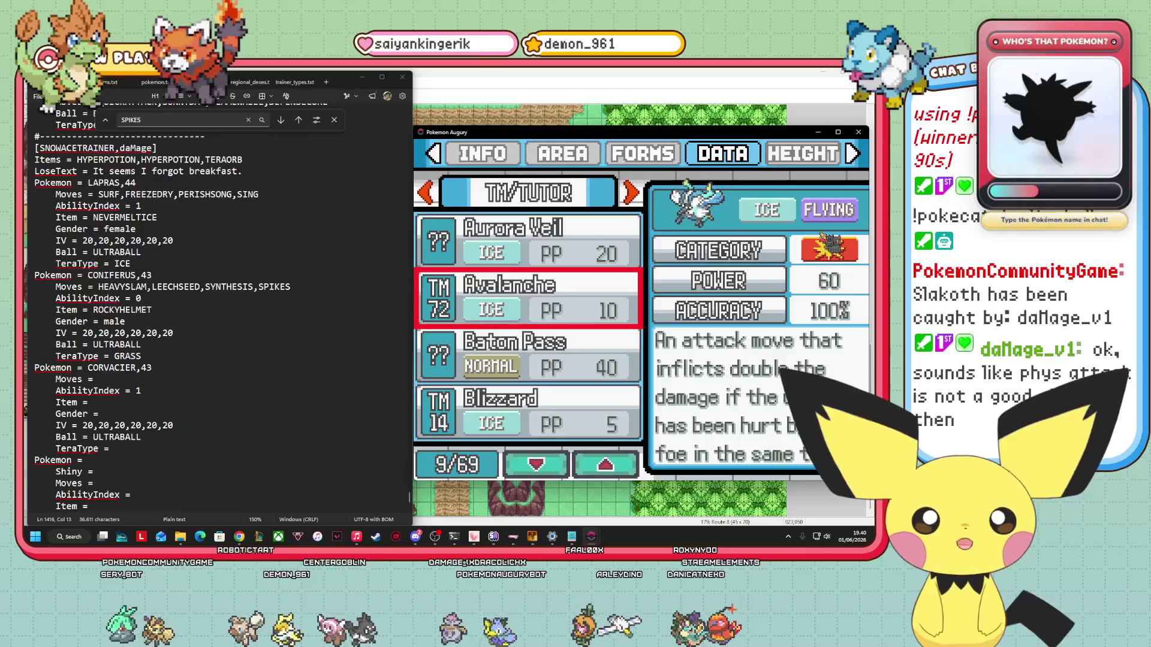
Review Baton Pass, Blizzard, Brave Bird, Calm Mind and Cosmic Power, rechecking Calm Mind, then Dazzling Gleam.
key("Down")
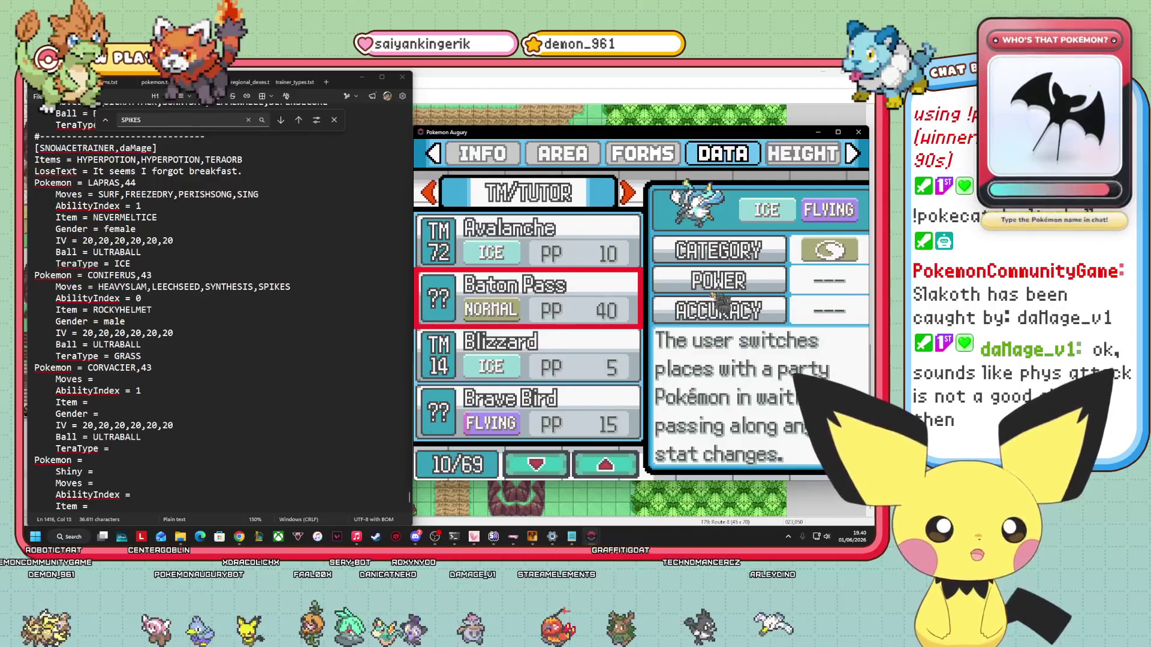
key("Down")
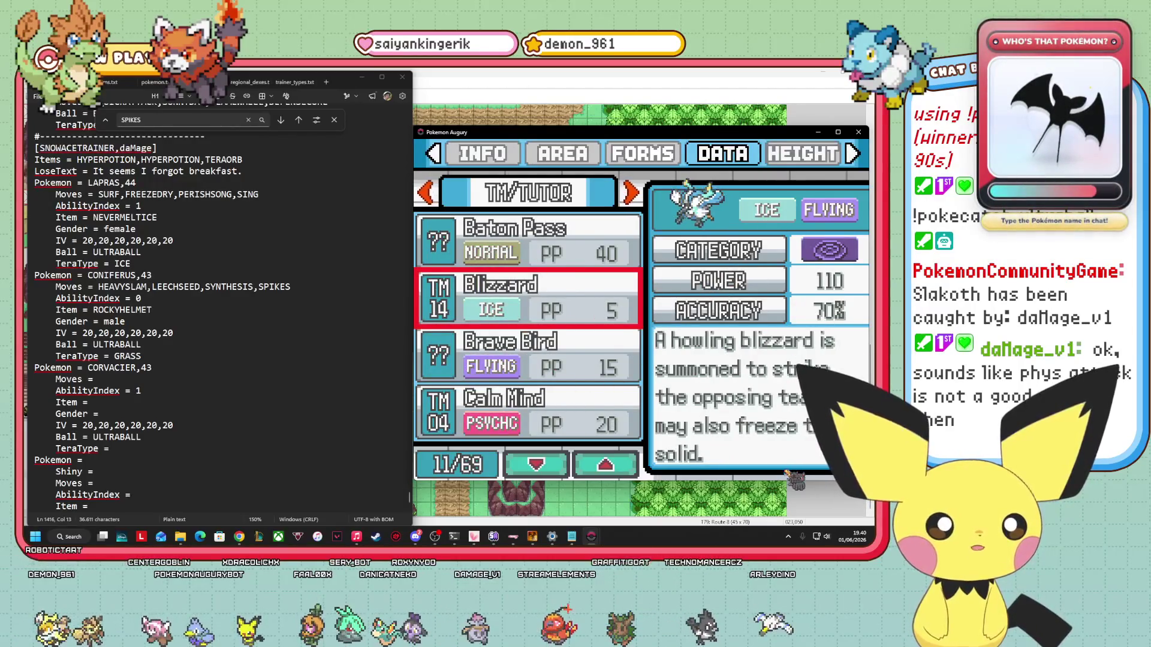
key("Down")
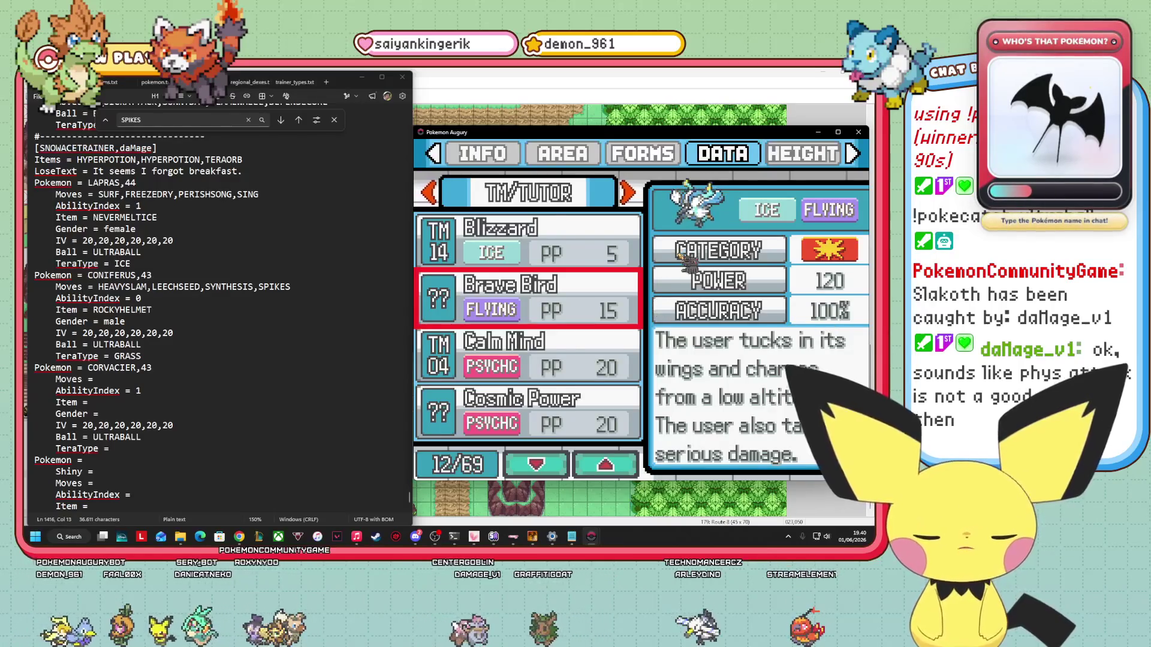
key("Down")
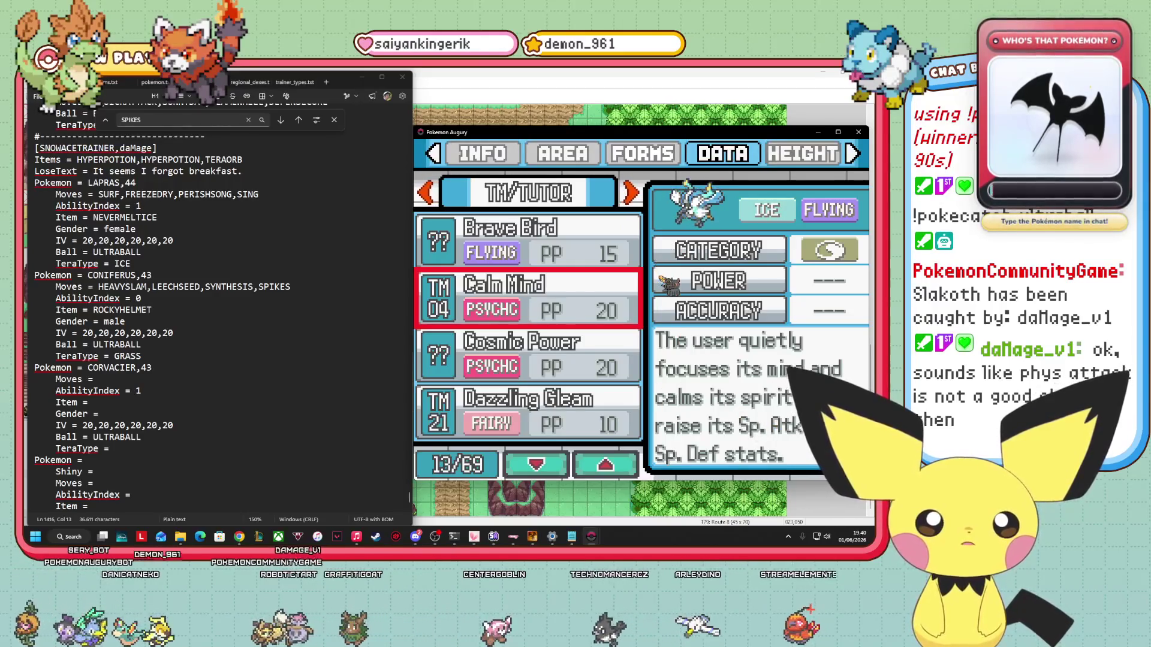
key("Down")
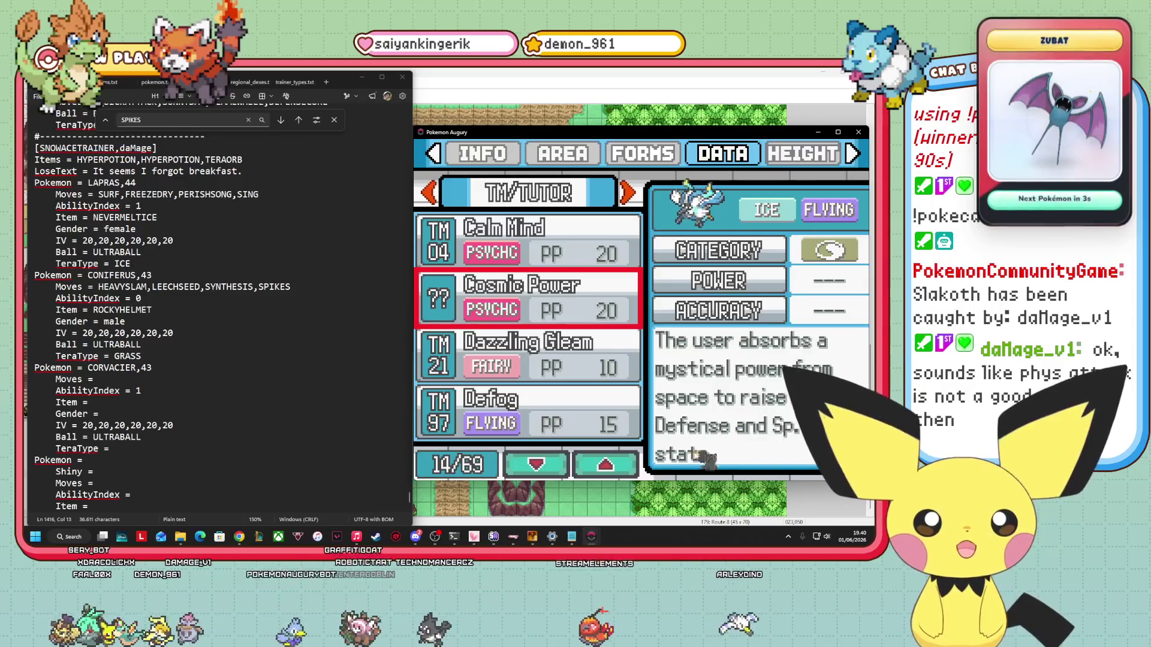
key("Up")
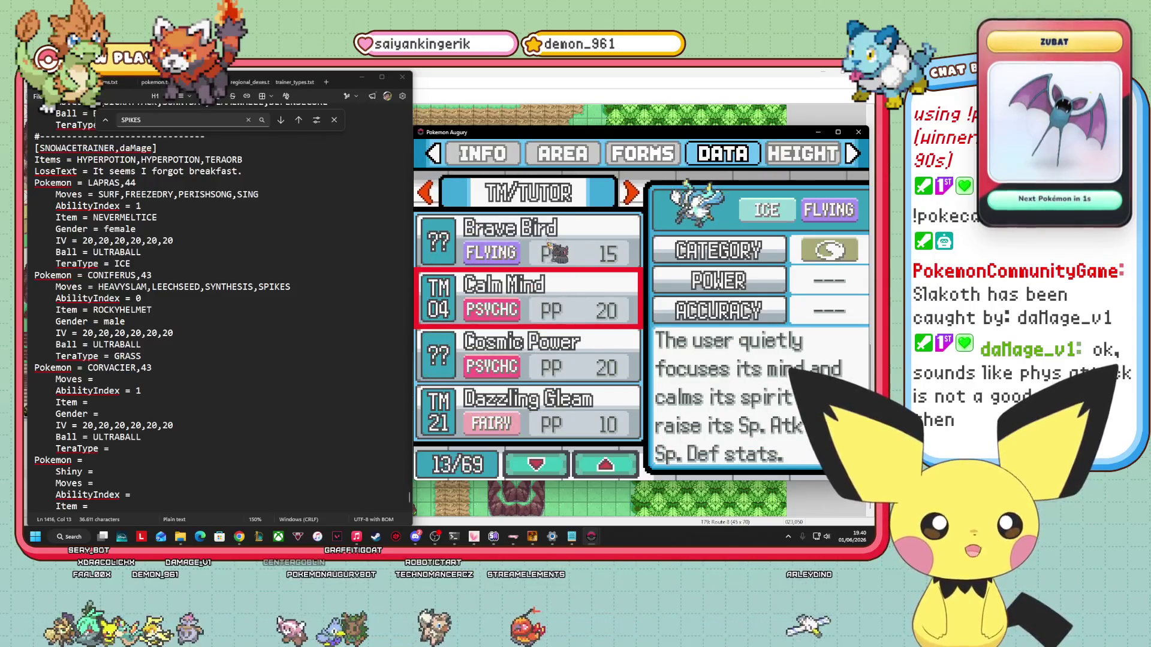
key("Down")
key("Up")
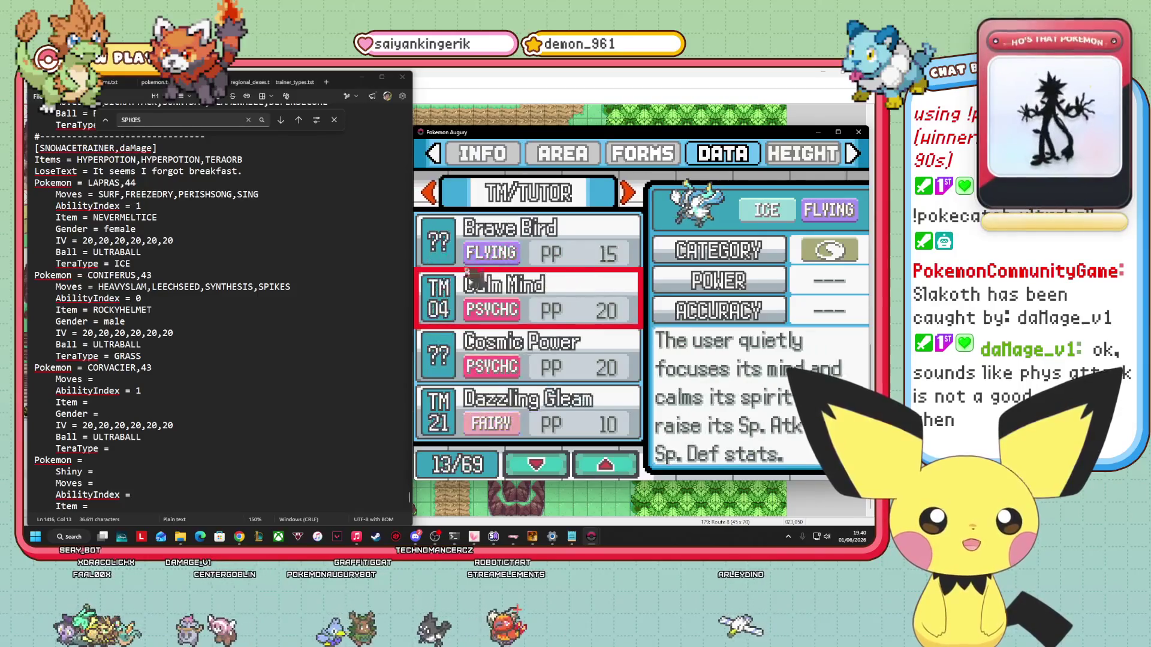
key("Down")
key("Down")
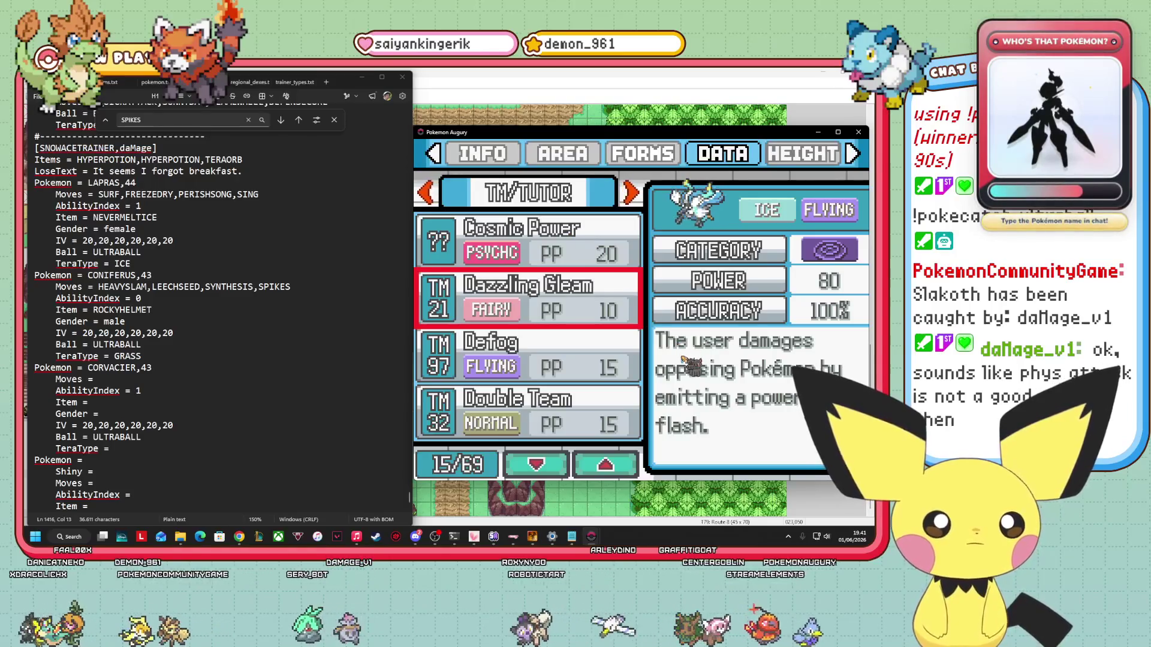
Review Defog, Double Team, Dual Wingbeat, Endure, Facade and Flash, ending on Fly (90 power, 95%).
key("Down")
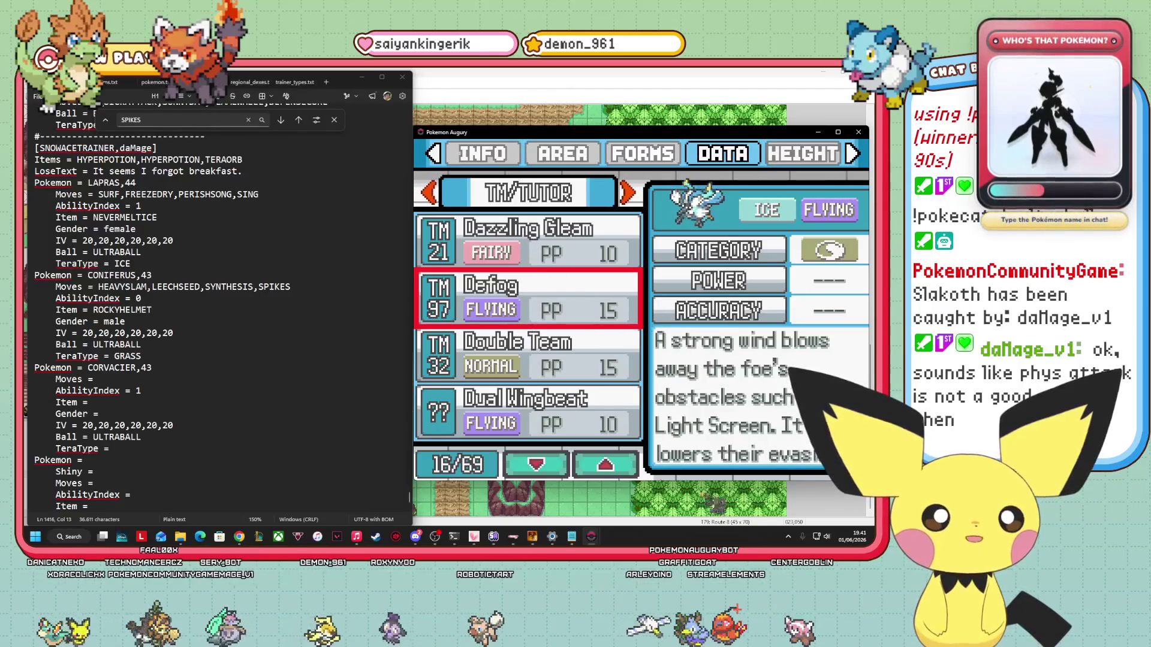
key("Down")
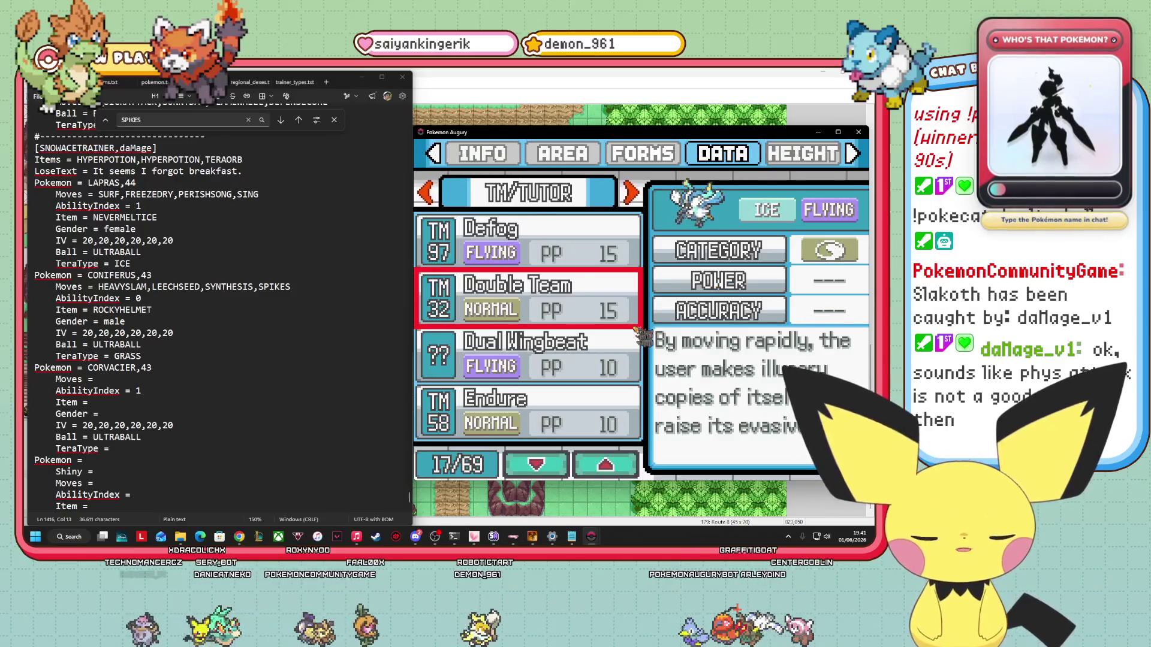
key("Down")
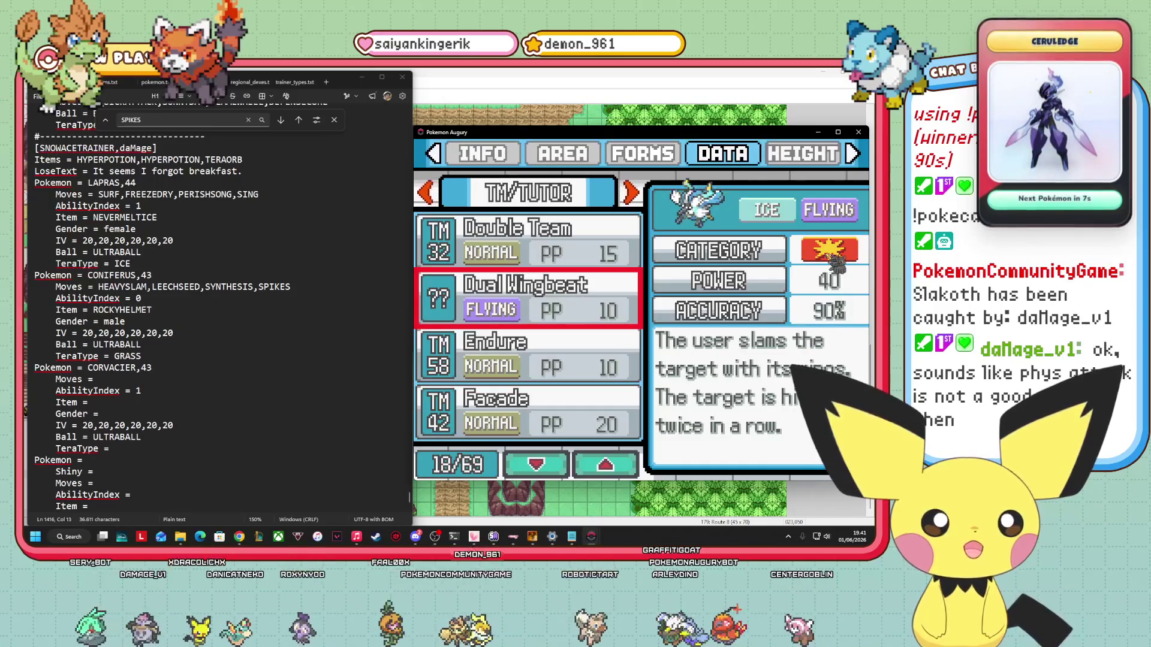
key("Down")
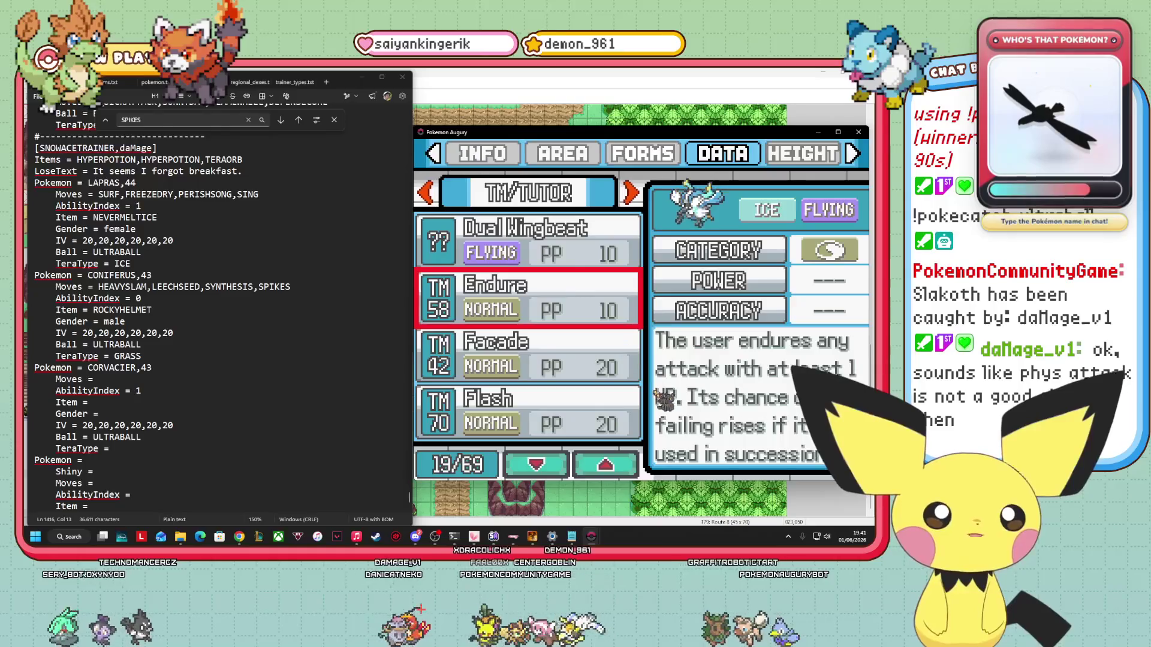
key("Down")
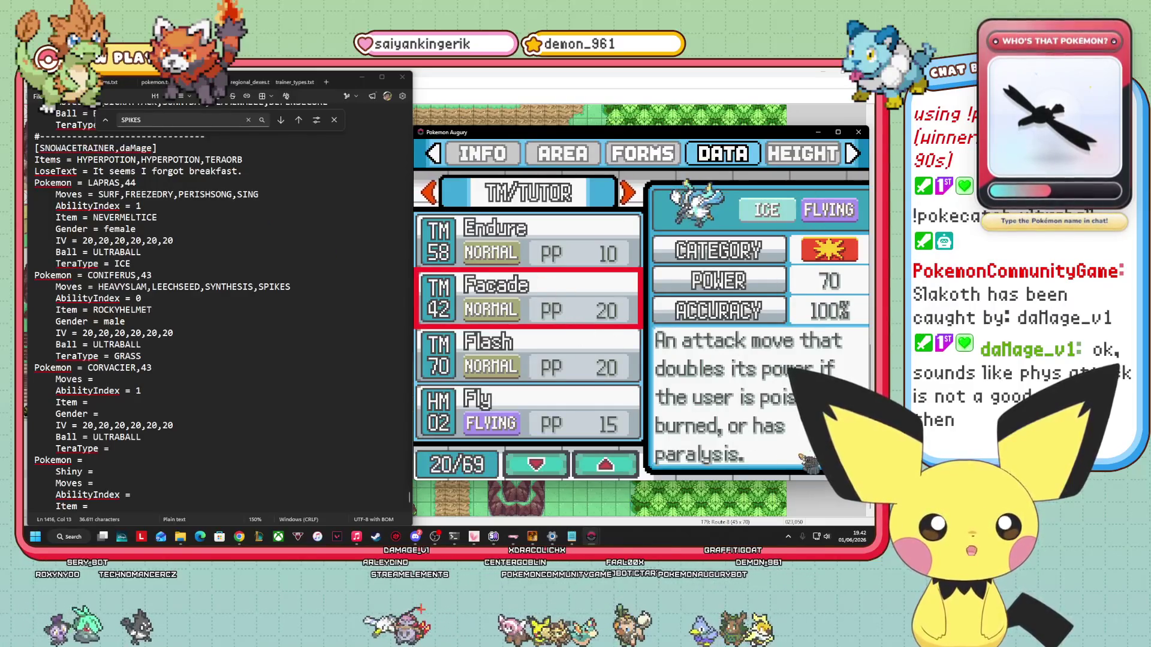
left_click(492, 357)
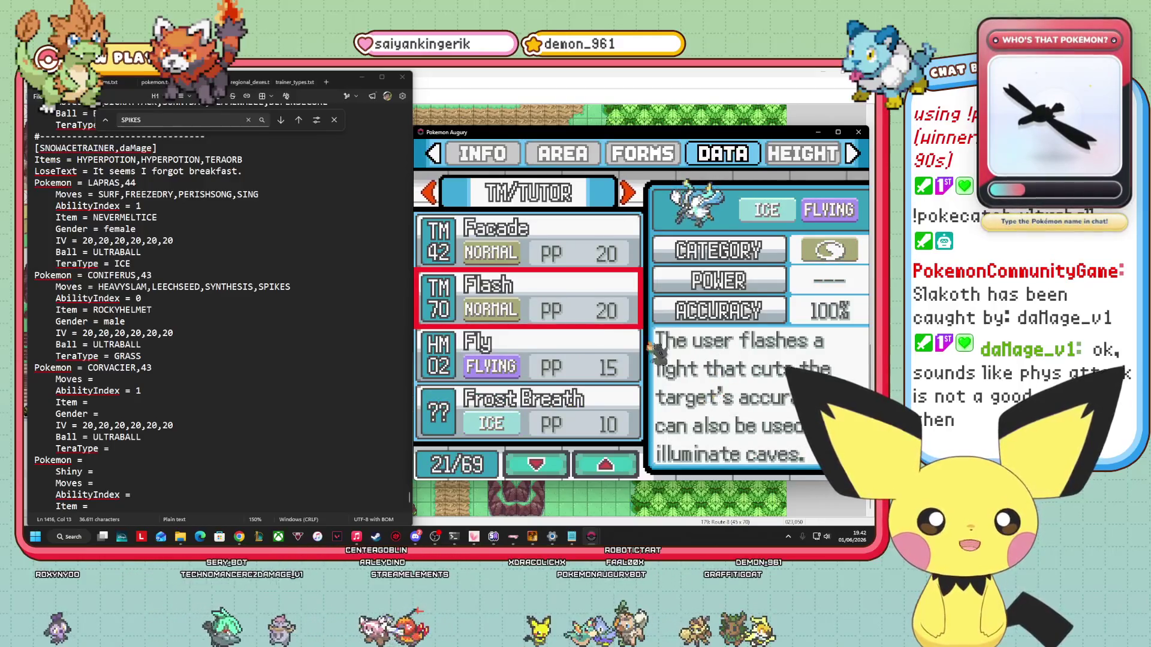
left_click(618, 412)
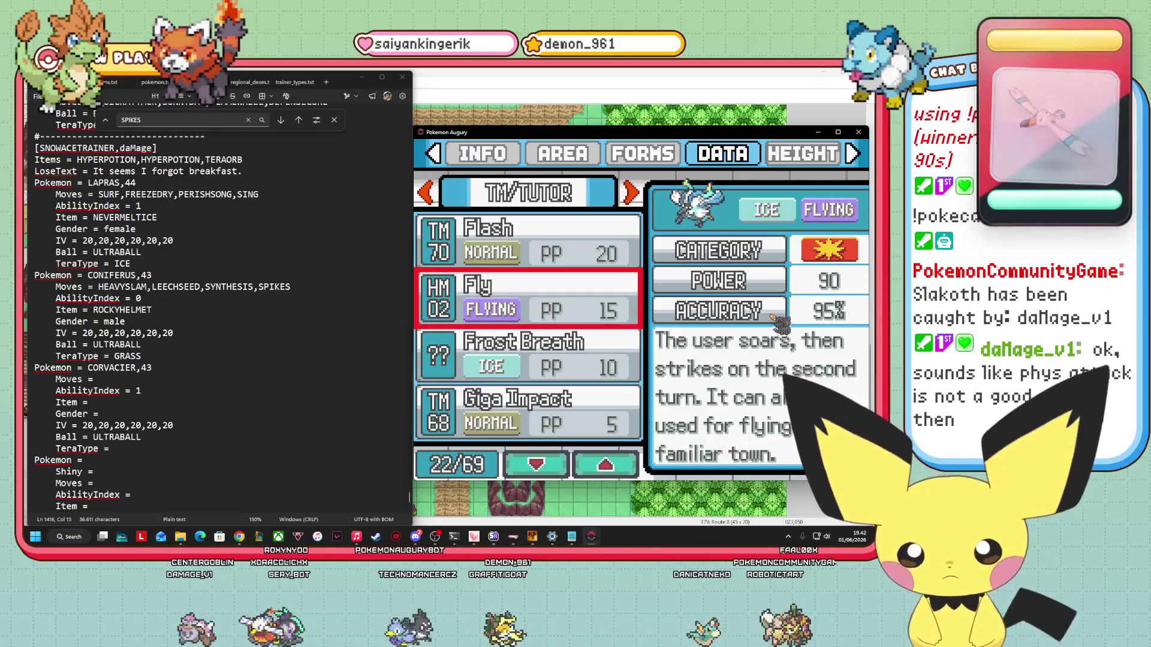
Review Frost Breath, Giga Impact, Glare, Grass Knot, Guard Swap and Gust, reaching Hail (29/69).
key("Down")
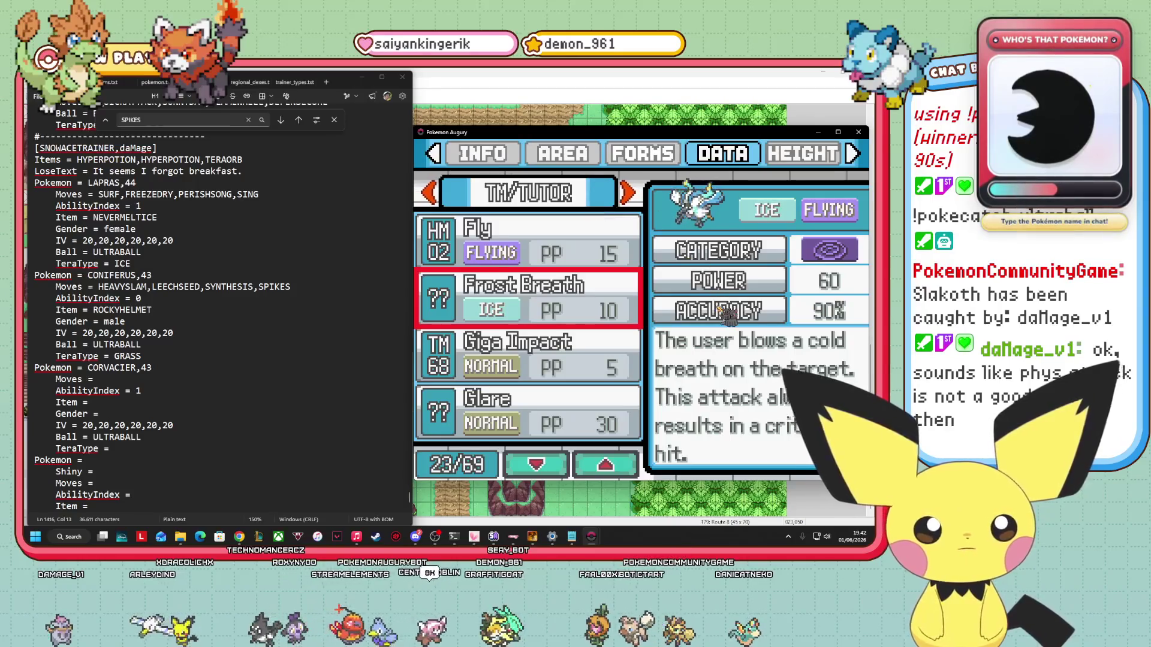
key("Down")
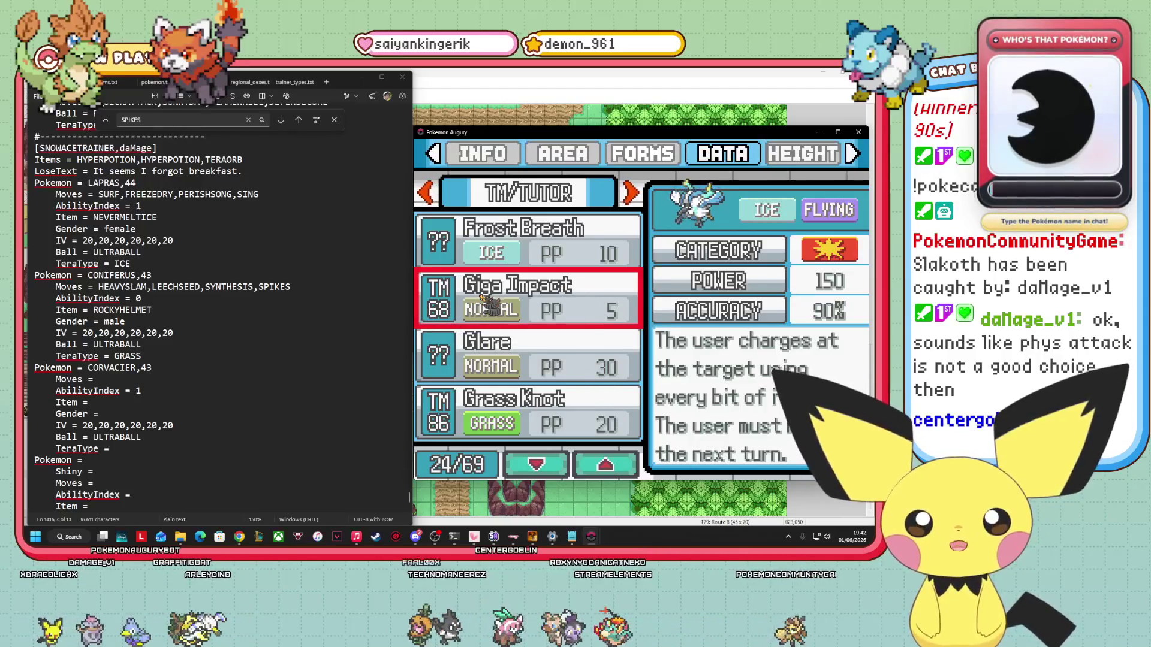
key("Down")
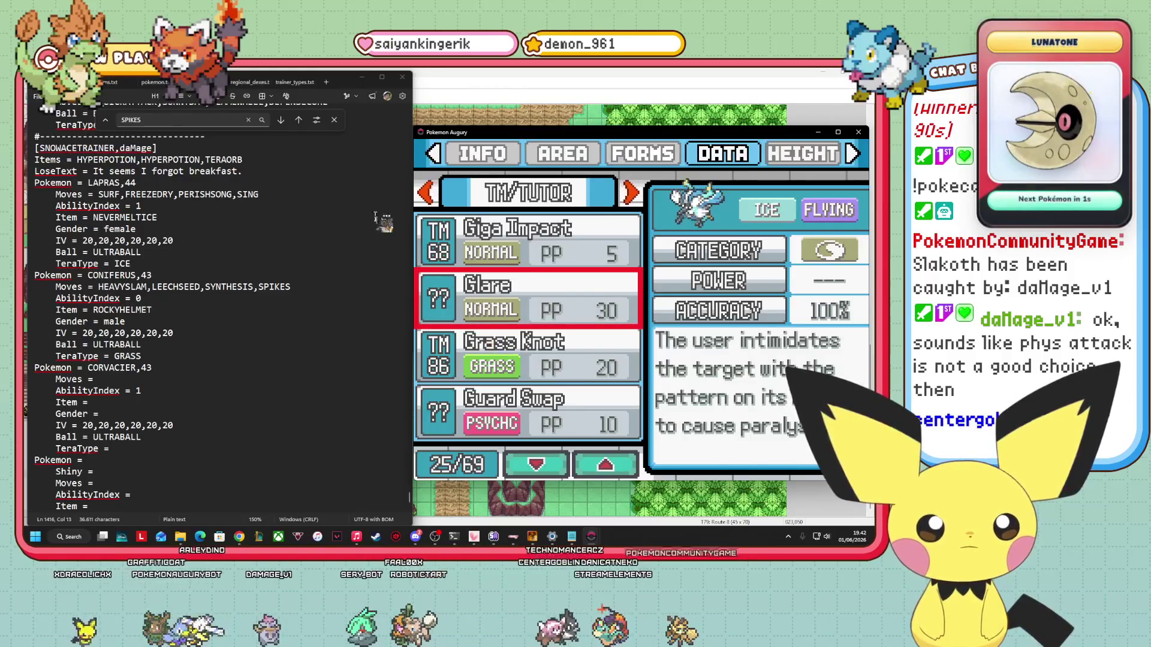
key("Down")
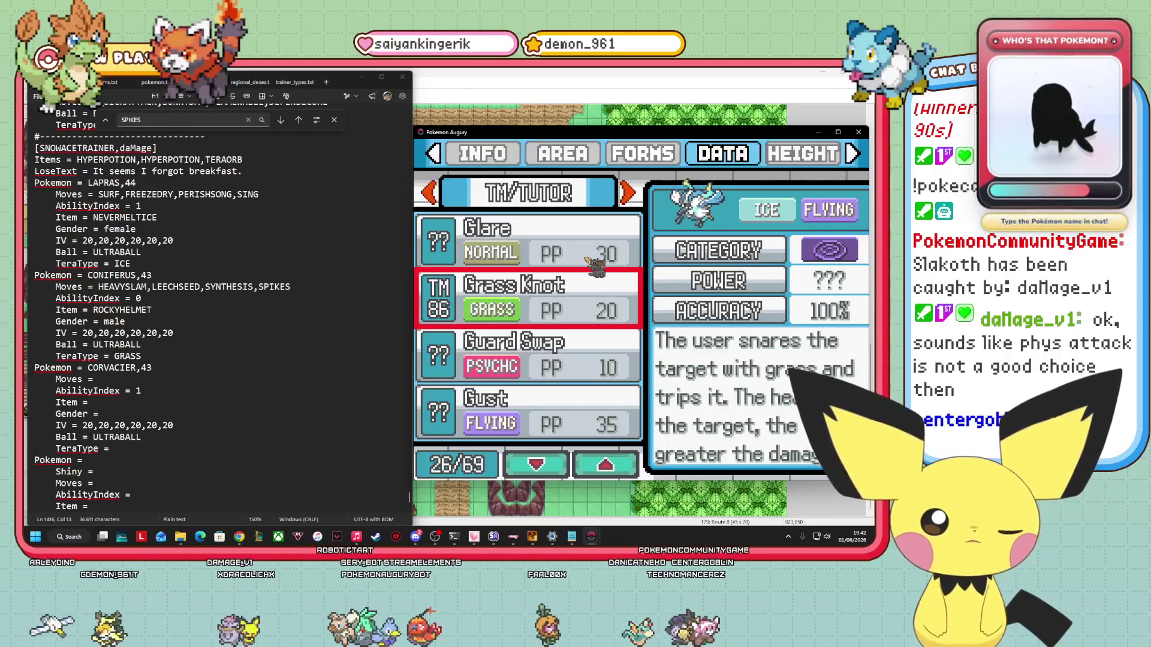
key("Down")
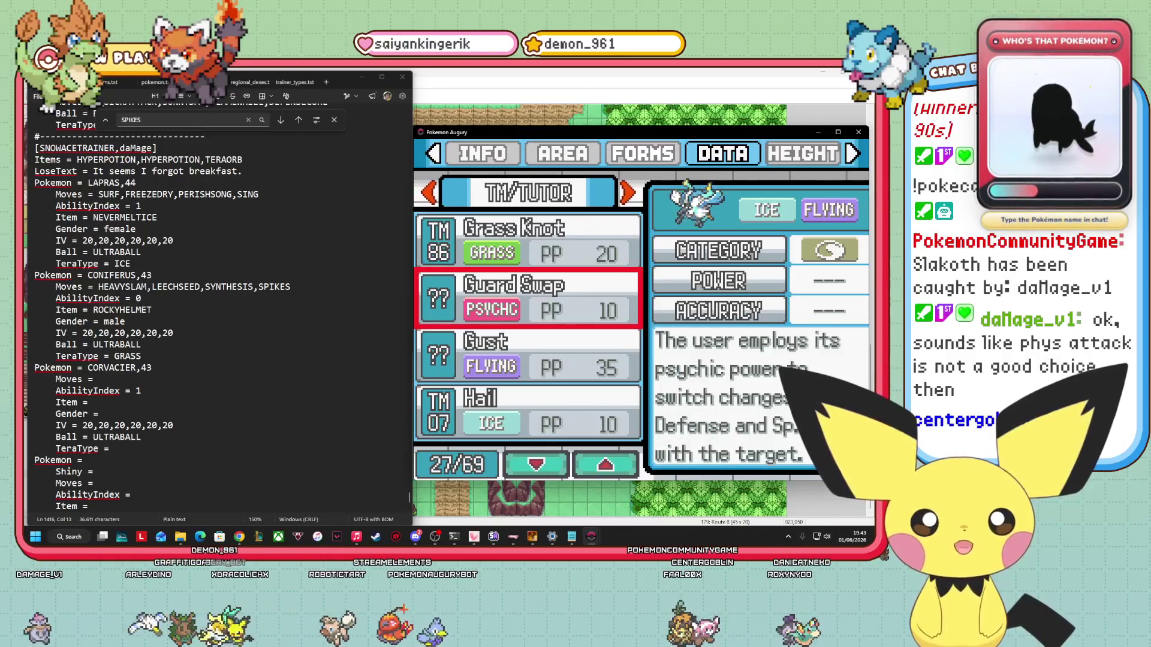
key("Down")
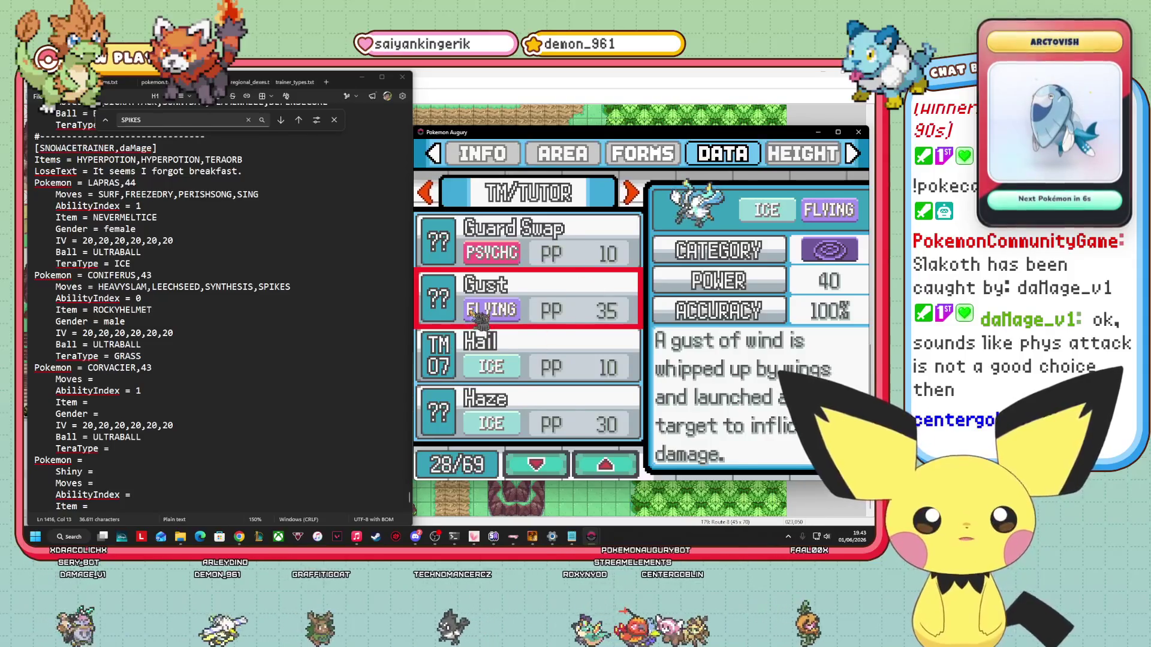
key("Down")
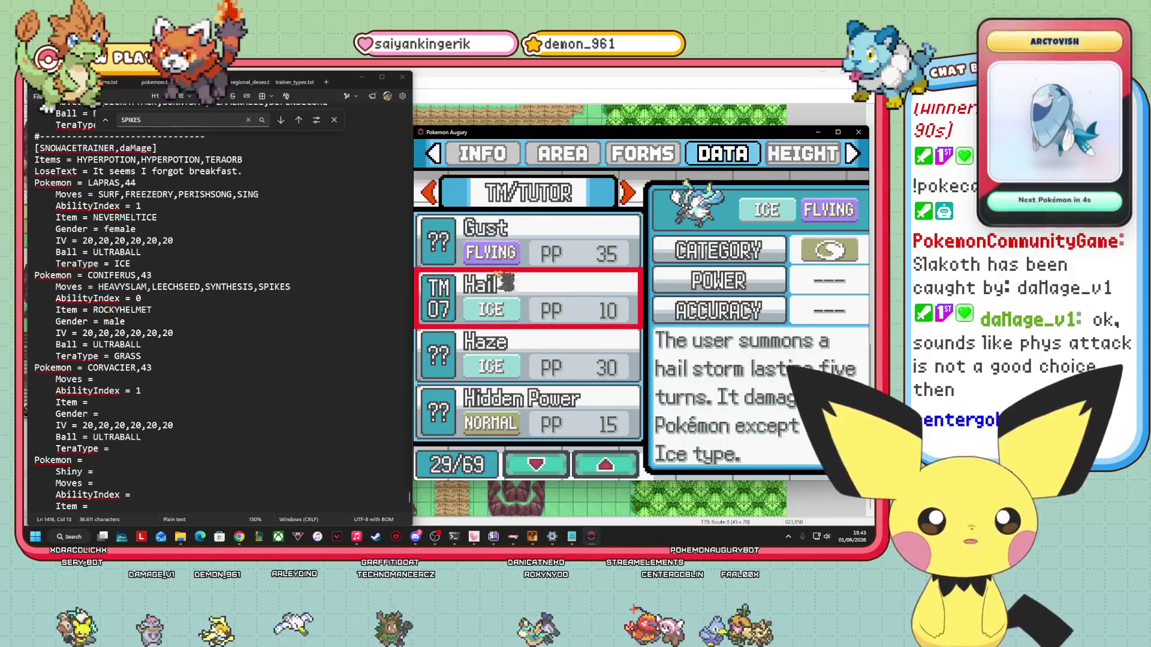
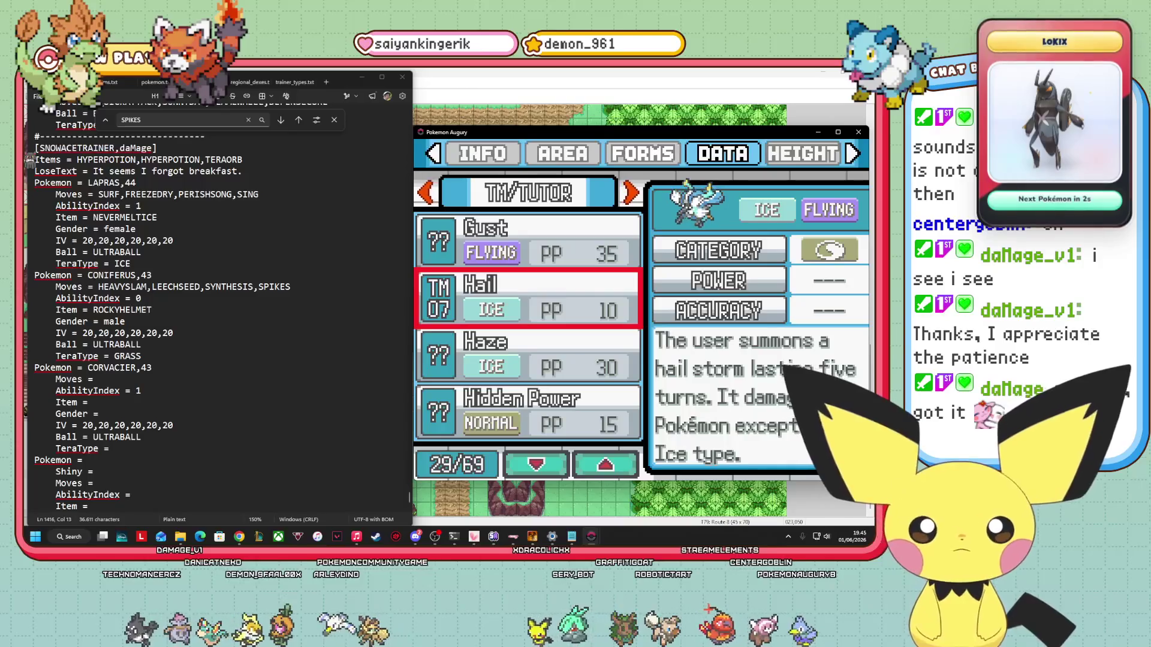
Step through Haze, Hidden Power and Hurricane to Hyper Beam (150 power, 90% accuracy).
key("Down")
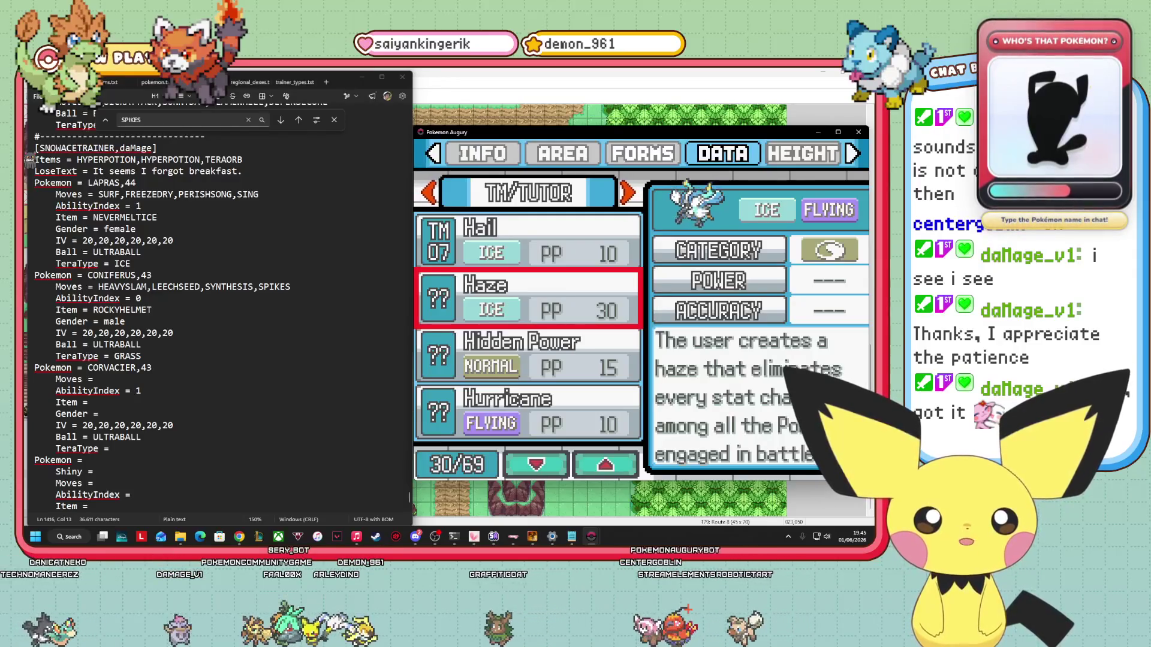
key("Down")
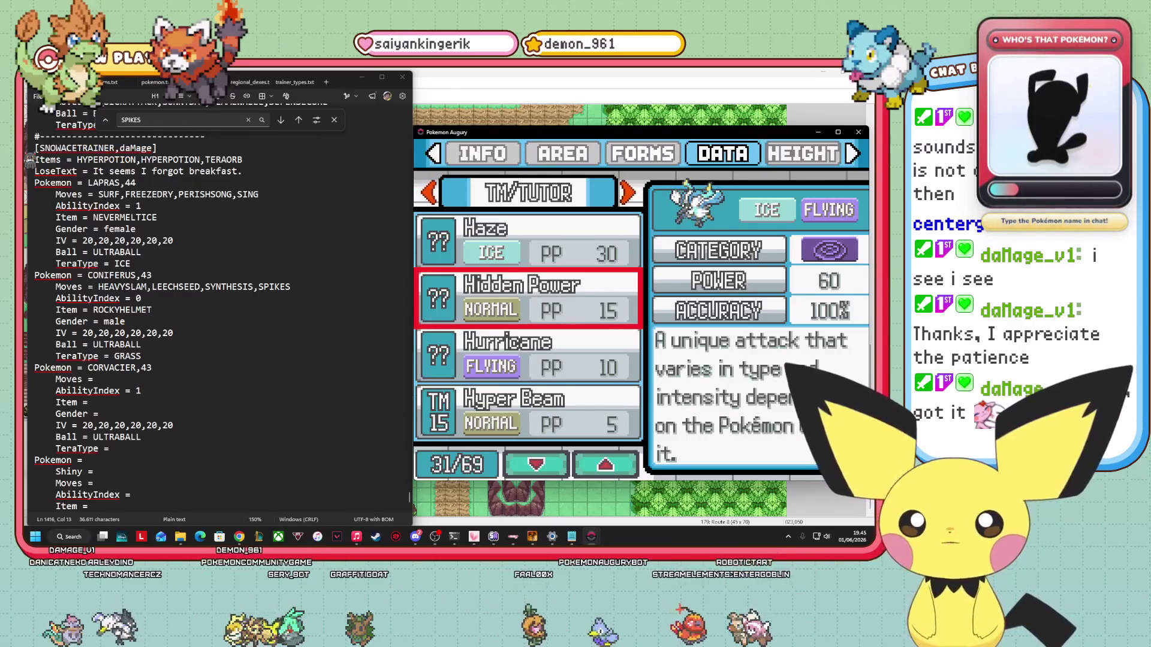
scroll(147, 311, "down", 1)
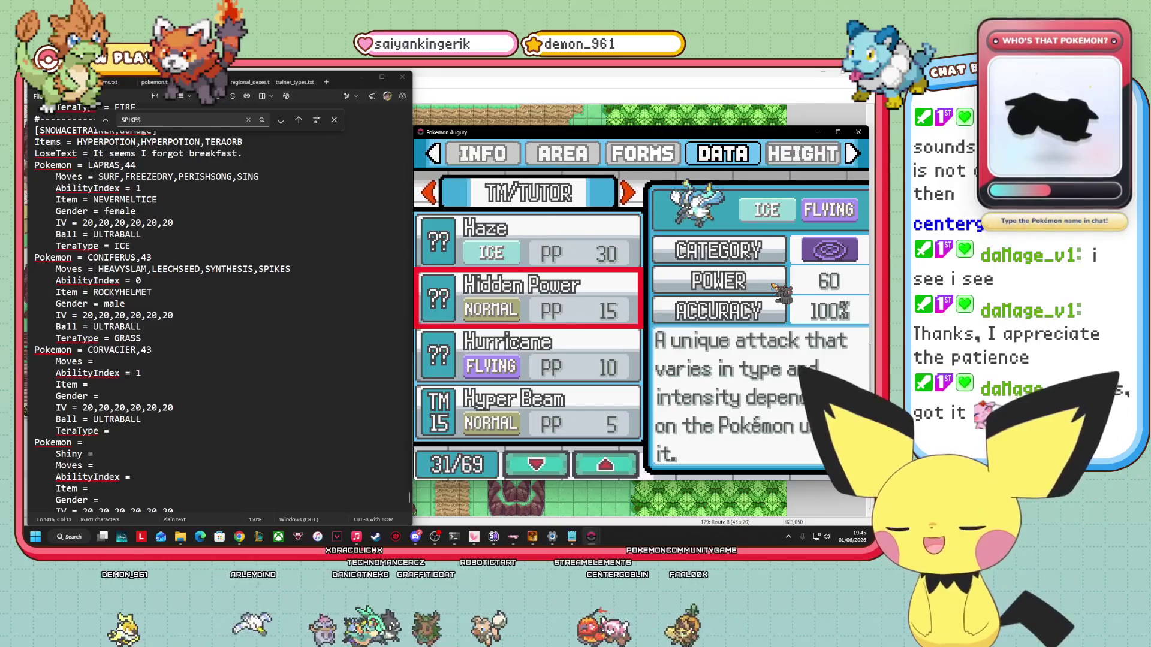
key("Down")
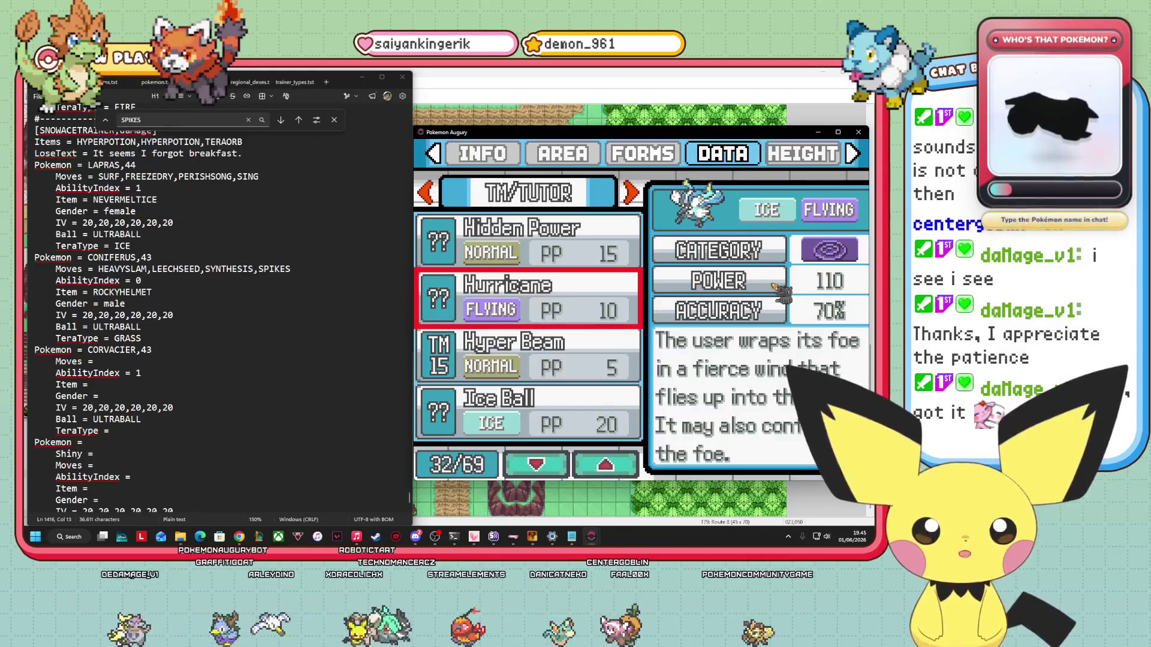
key("Down")
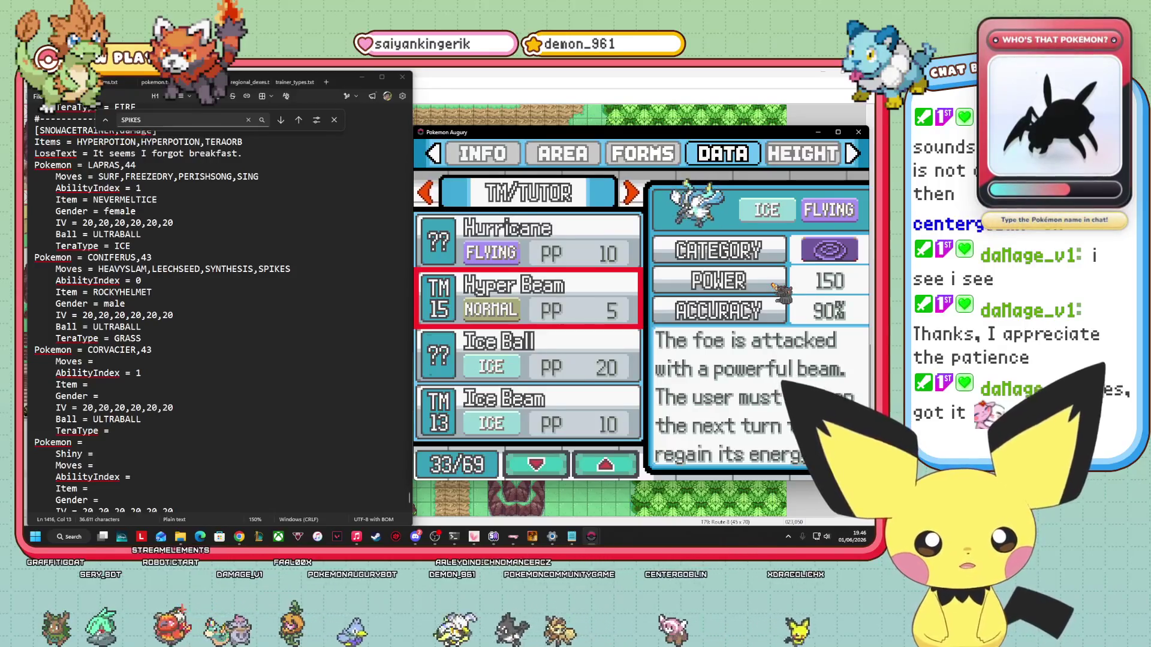
Review Ice Ball, Ice Beam, Ice Shard, Ice Spinner, Icicle Spear, Icy Wind and Imprison.
key("Down")
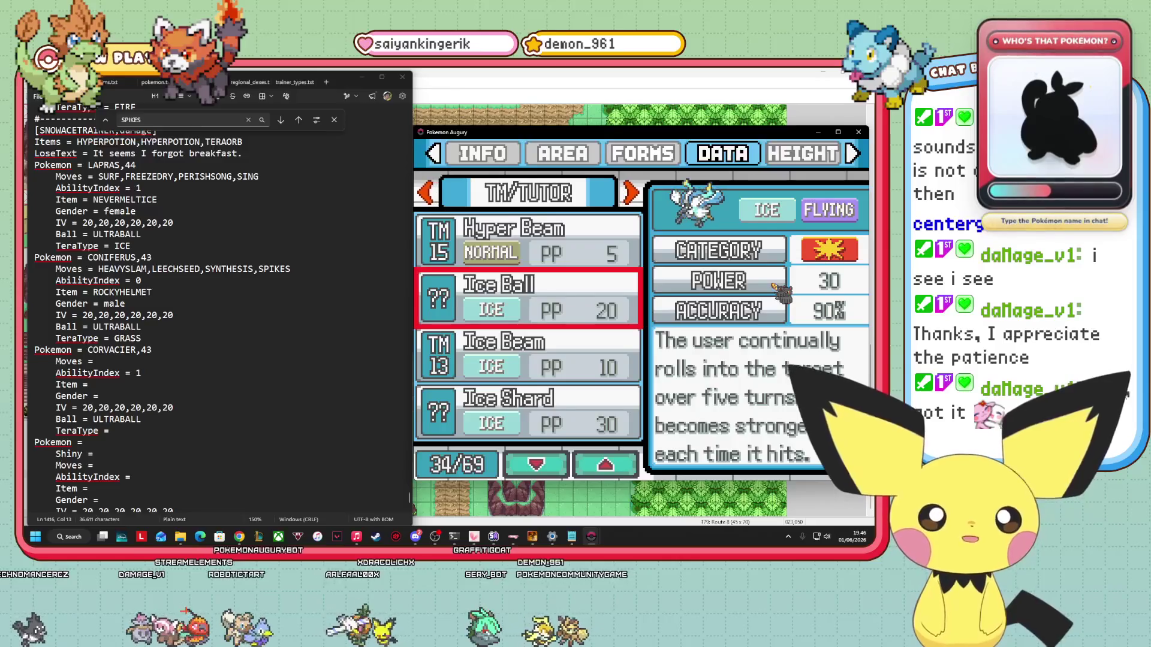
key("Down")
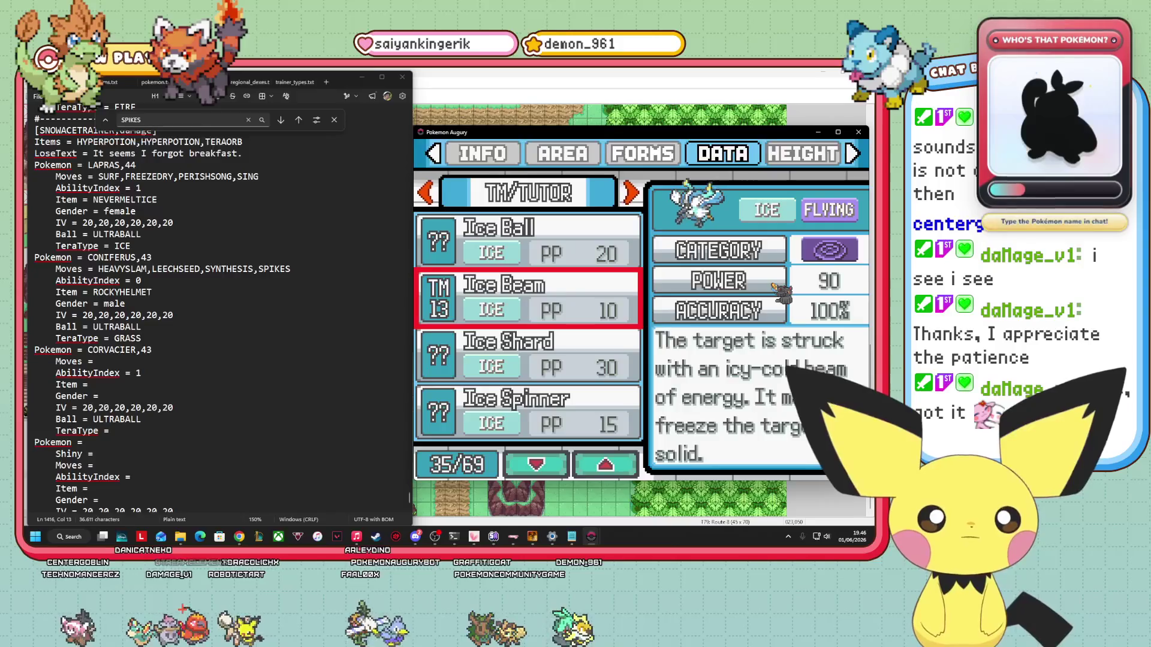
key("Down")
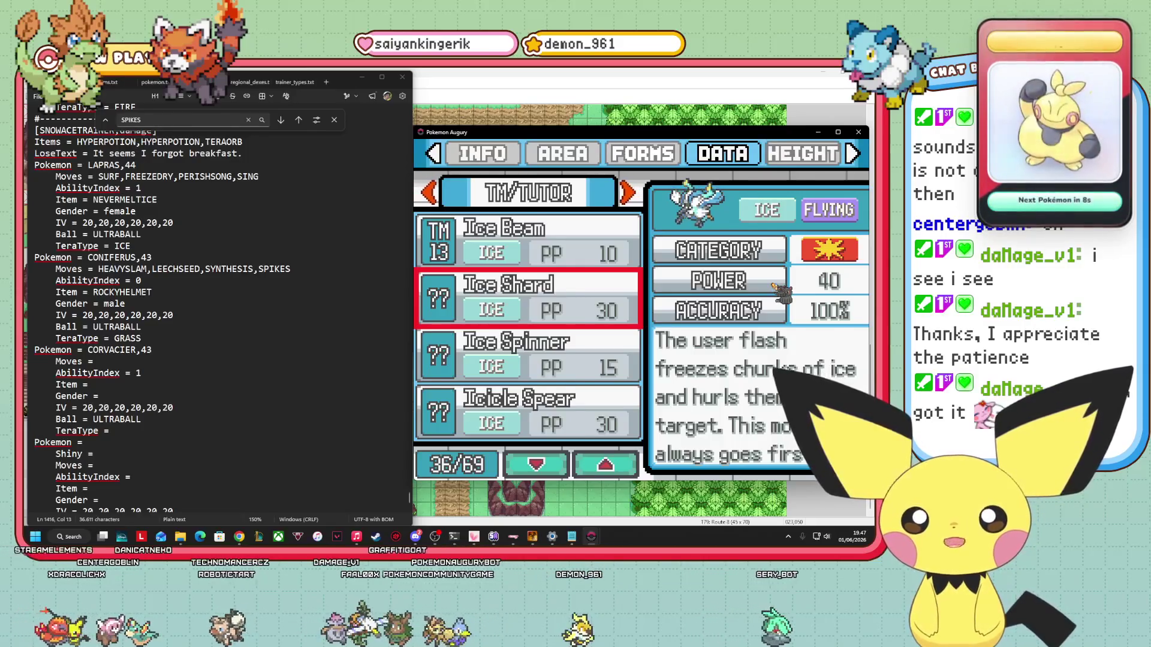
key("Down")
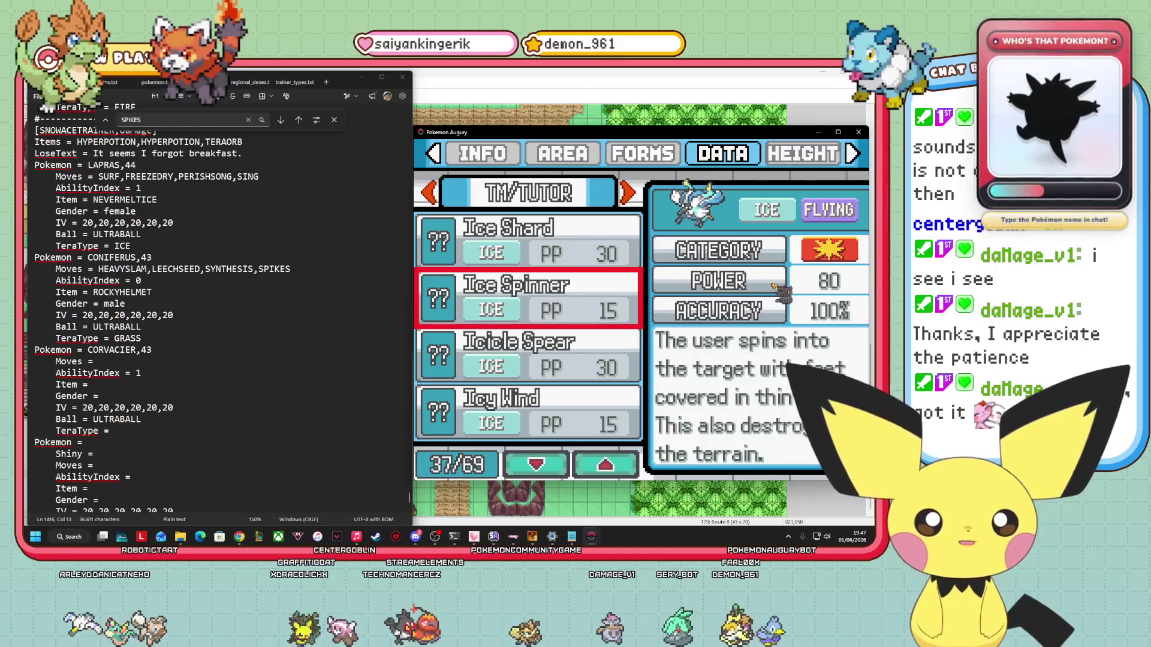
key("Down")
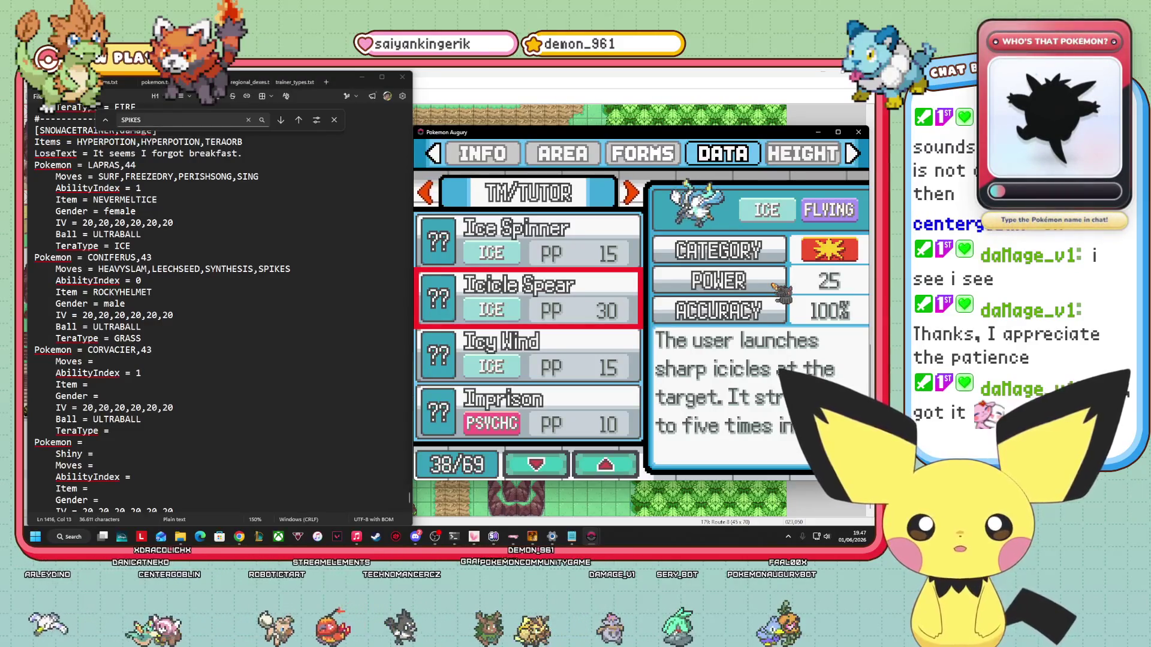
key("Down")
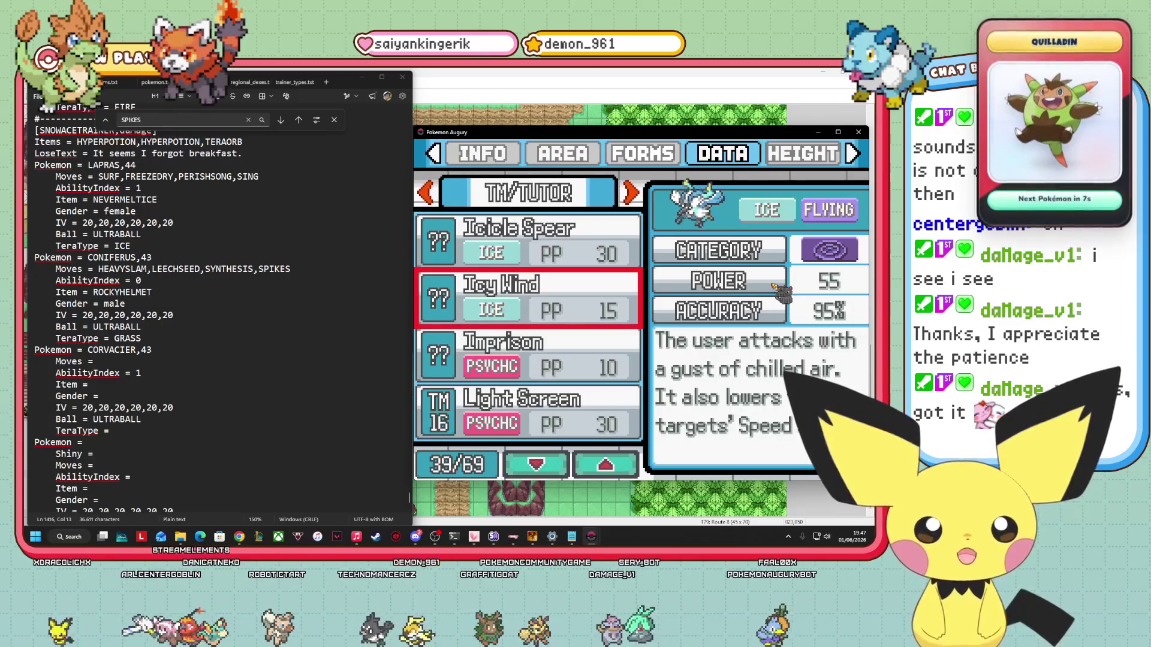
key("Down")
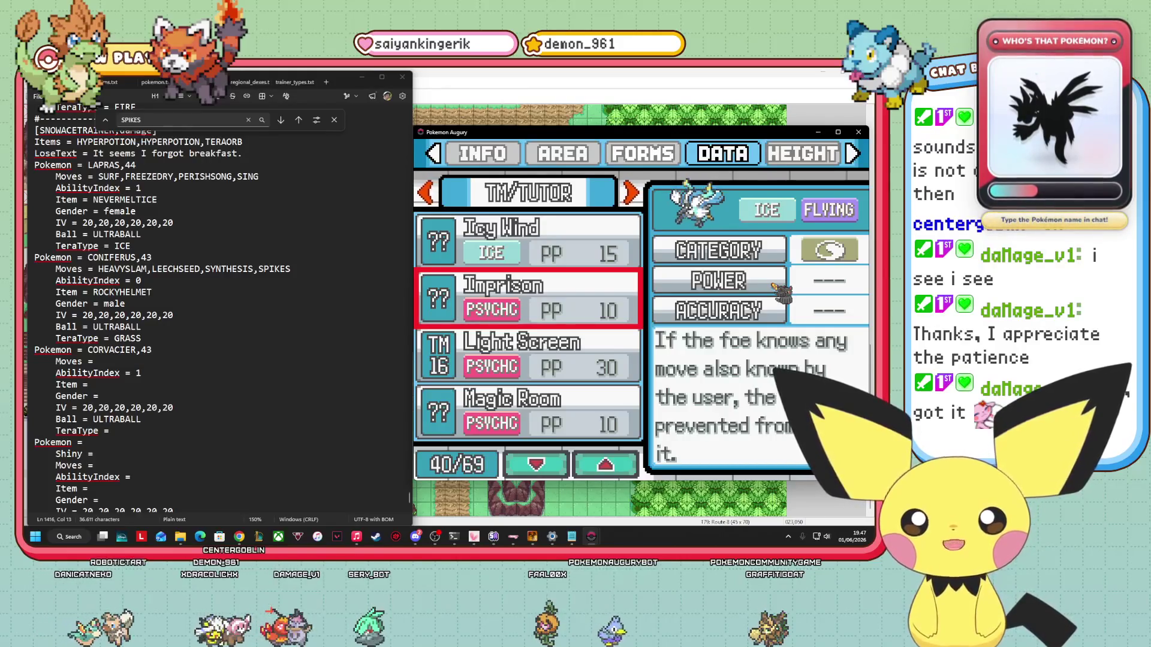
Read the Light Screen, Magic Room, Mist and Power Swap move entries.
key("Down")
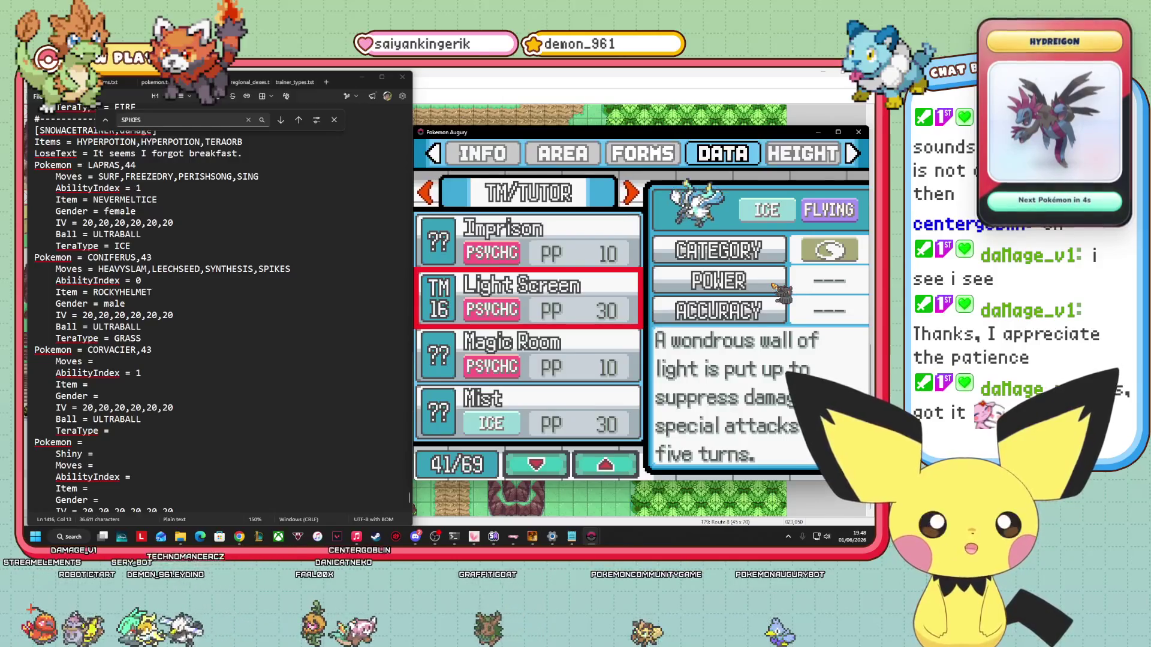
key("Down")
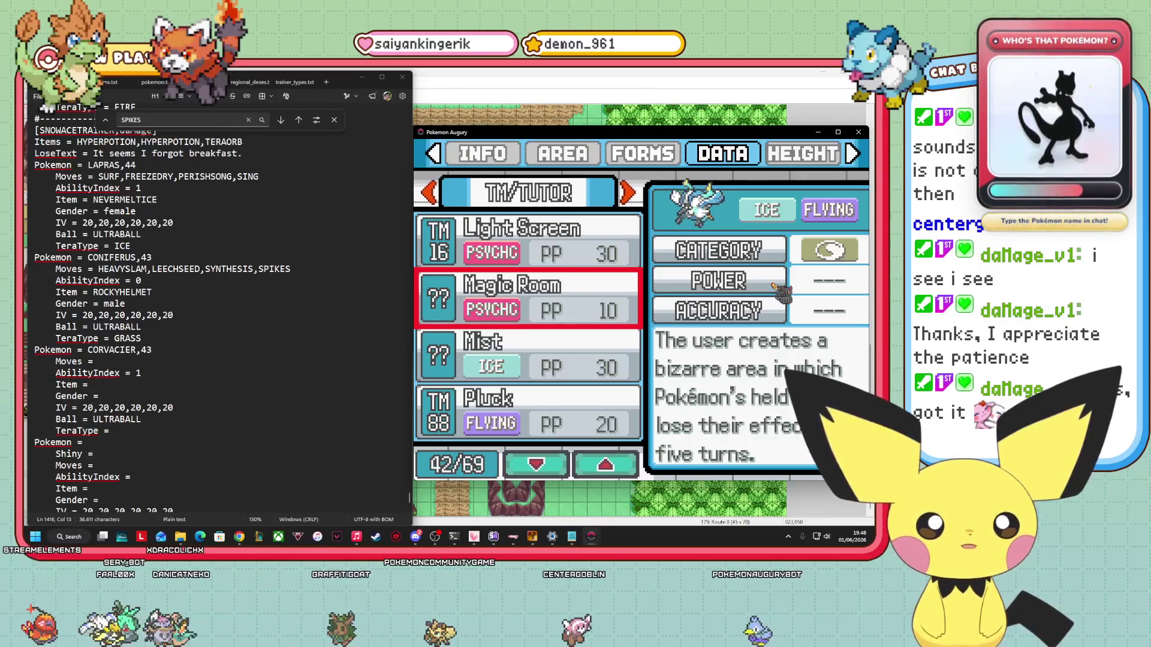
key("Down")
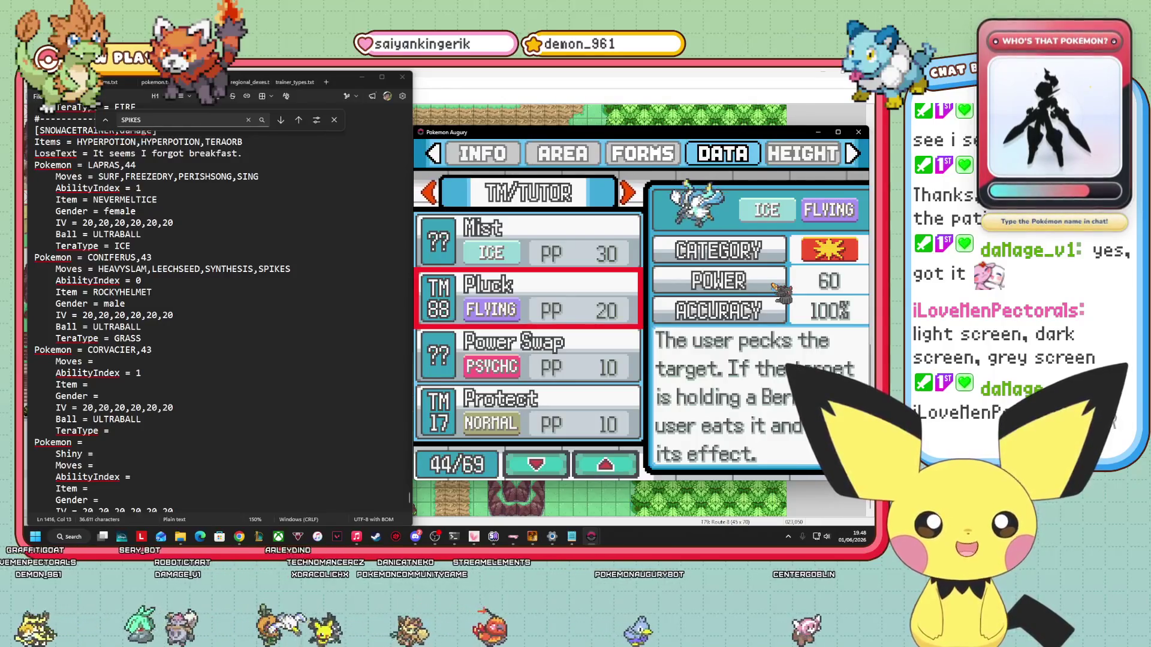
key("Down")
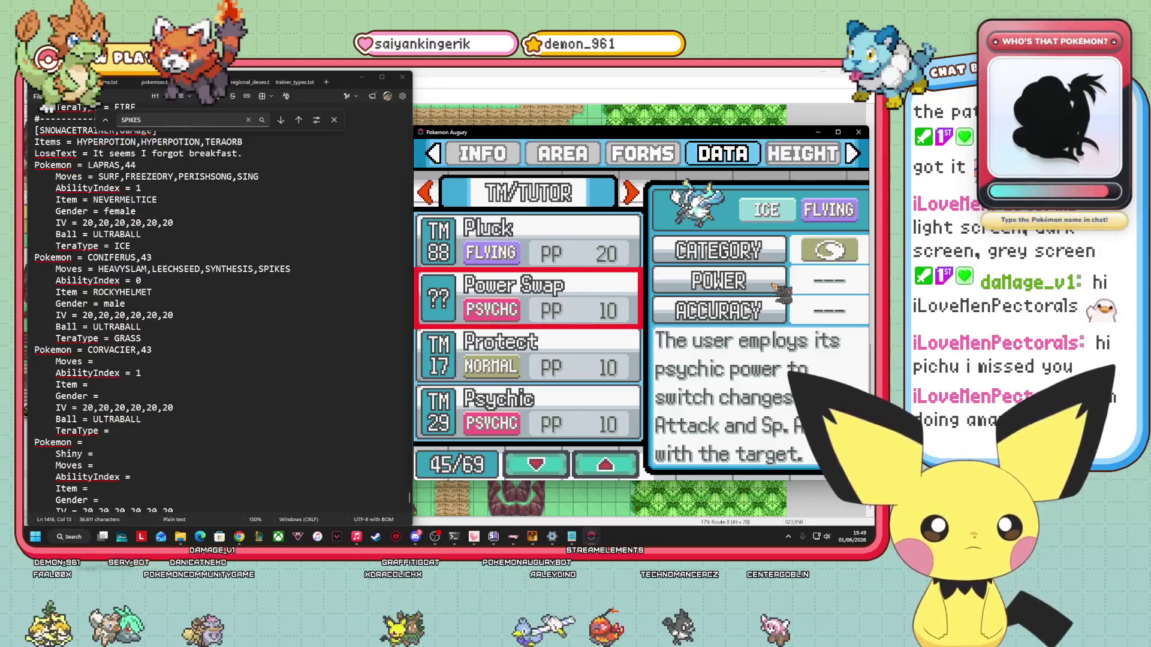
Review the Protect, Psychic, Reflect and Rest move entries.
key("Down")
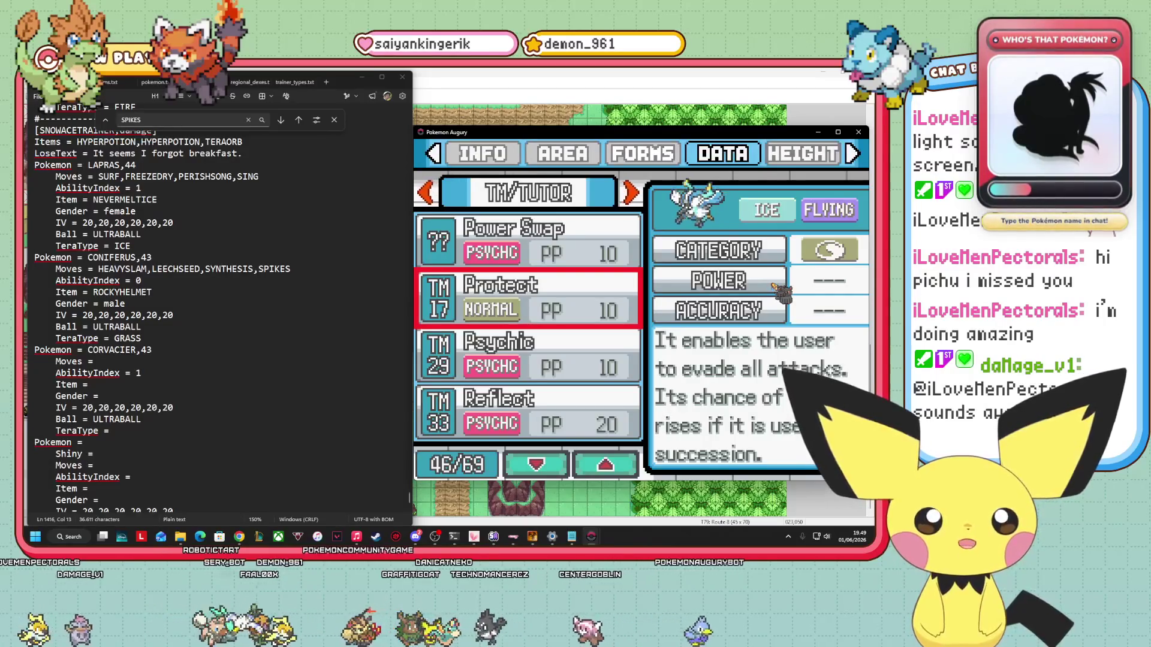
key("Down")
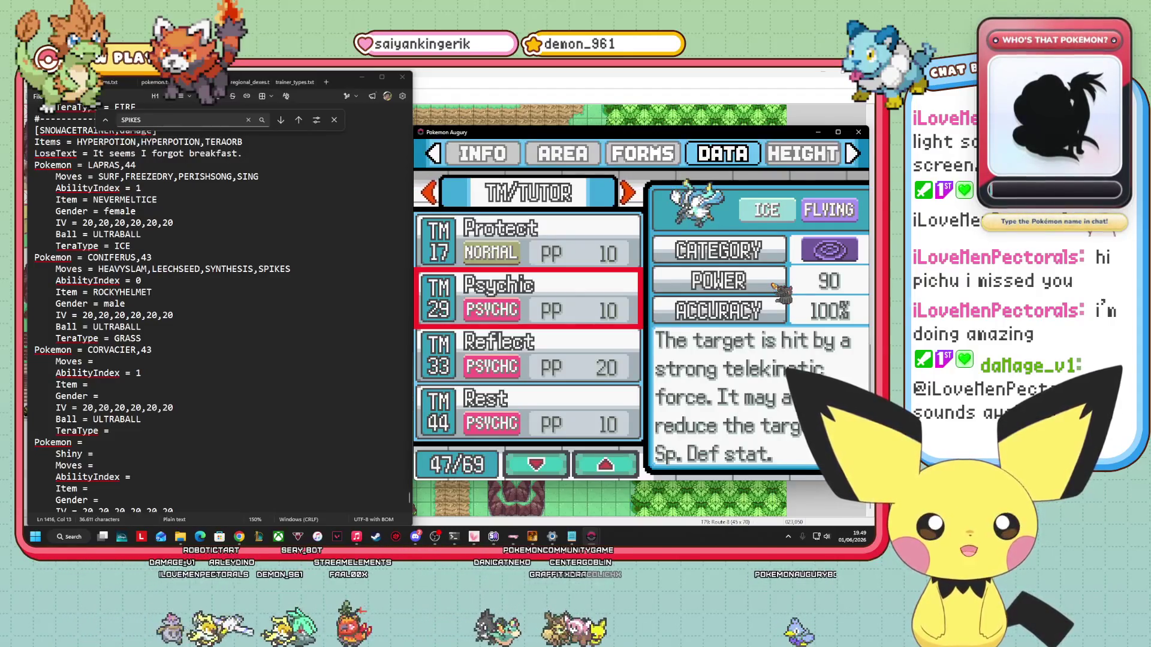
key("Down")
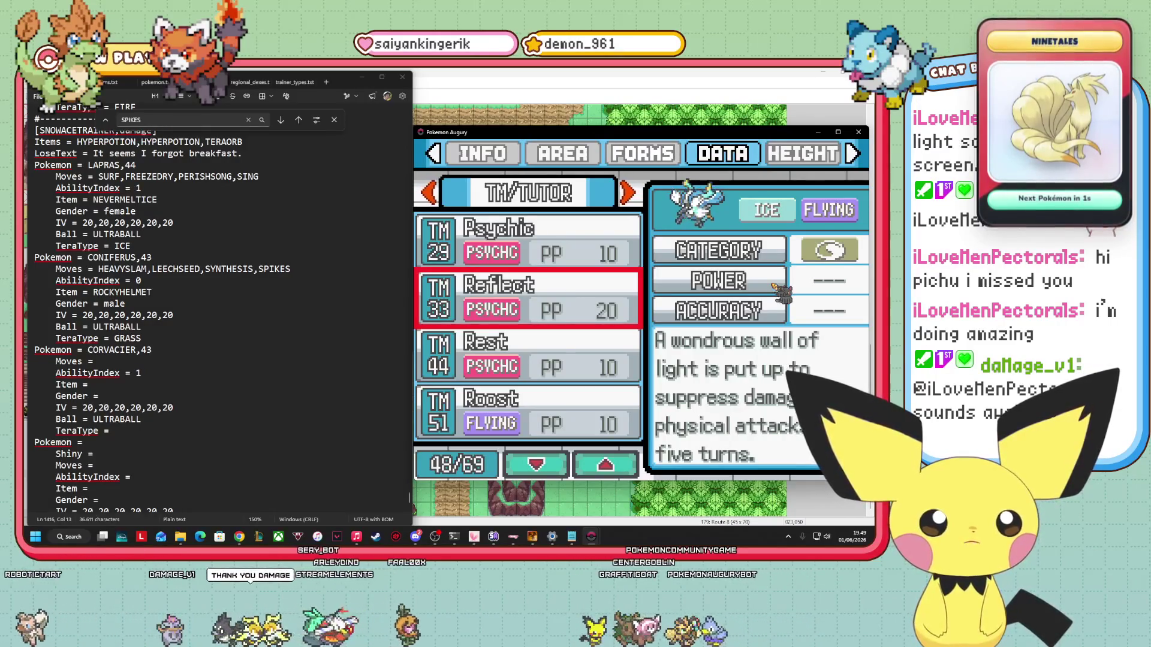
key("Down")
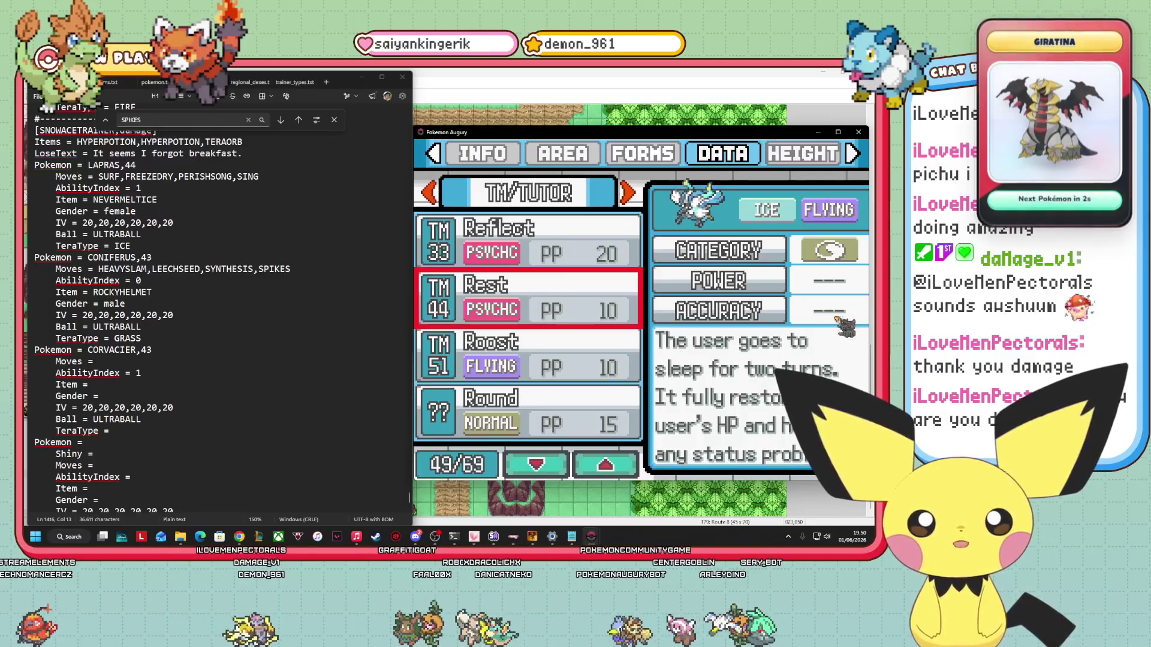
scroll(837, 320, "down", 1)
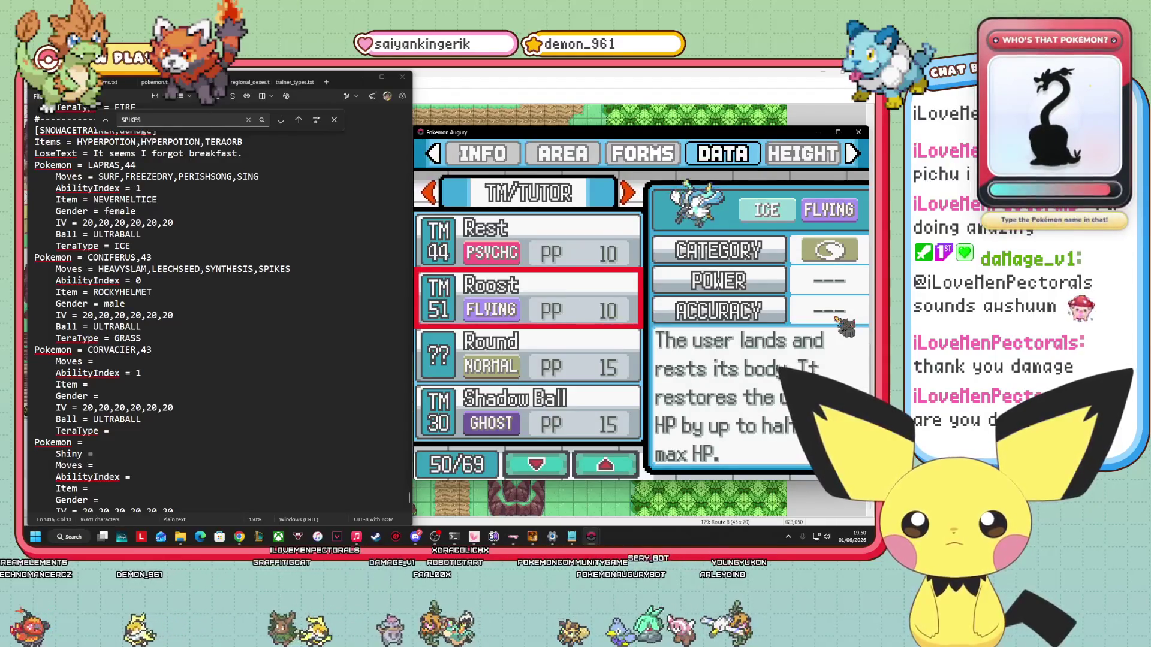
Review Shadow Ball, Skill Swap, Sky Drop, Sleep Talk, Snore and Snowscape.
scroll(845, 326, "down", 1)
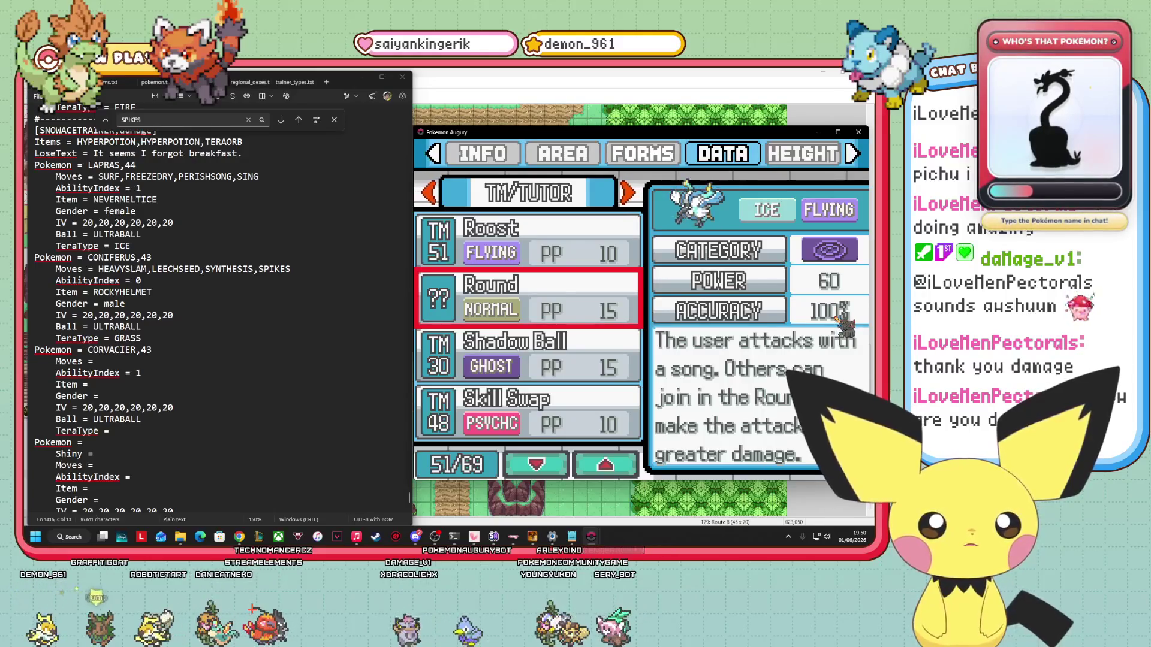
key("Down")
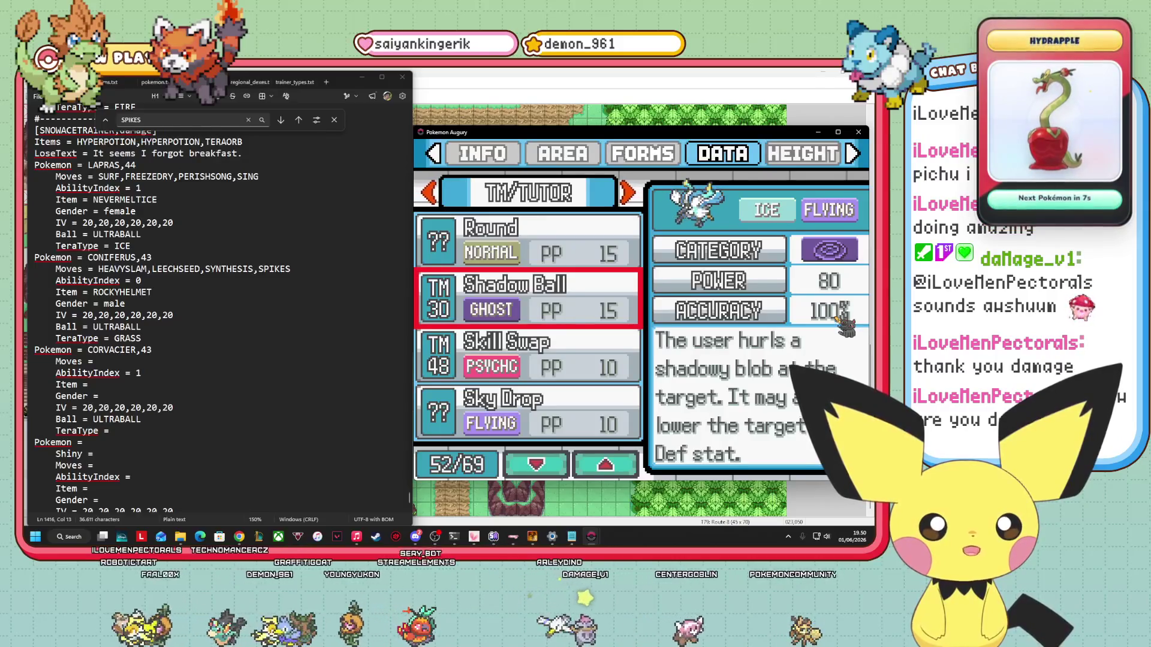
key("Down")
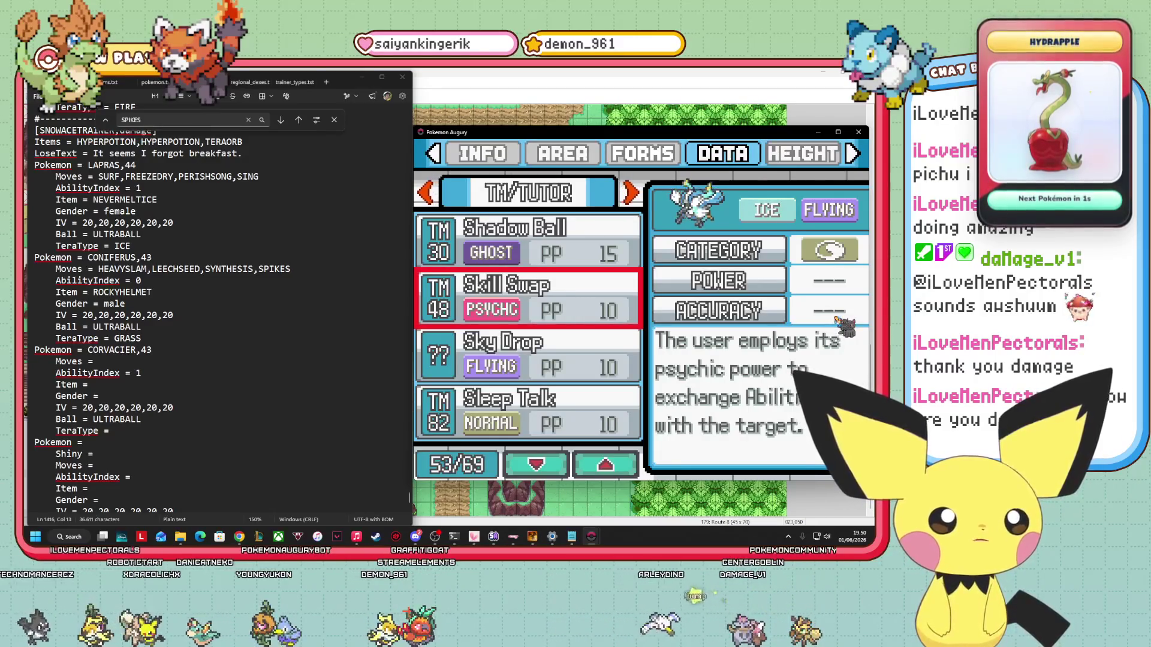
key("Down")
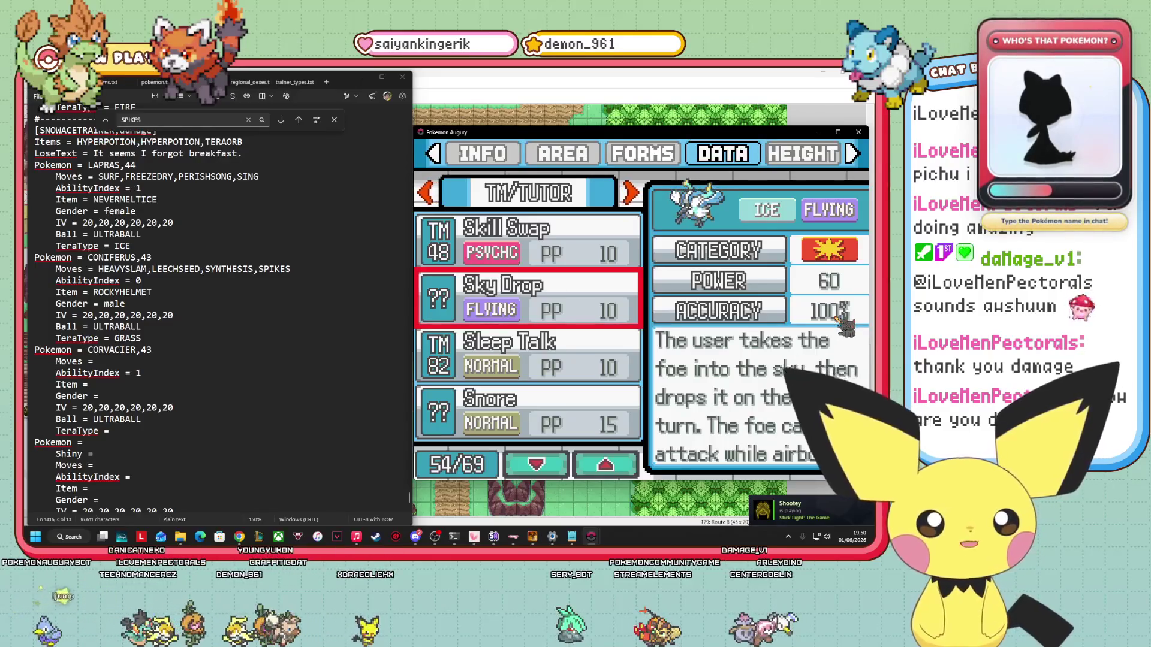
key("Down")
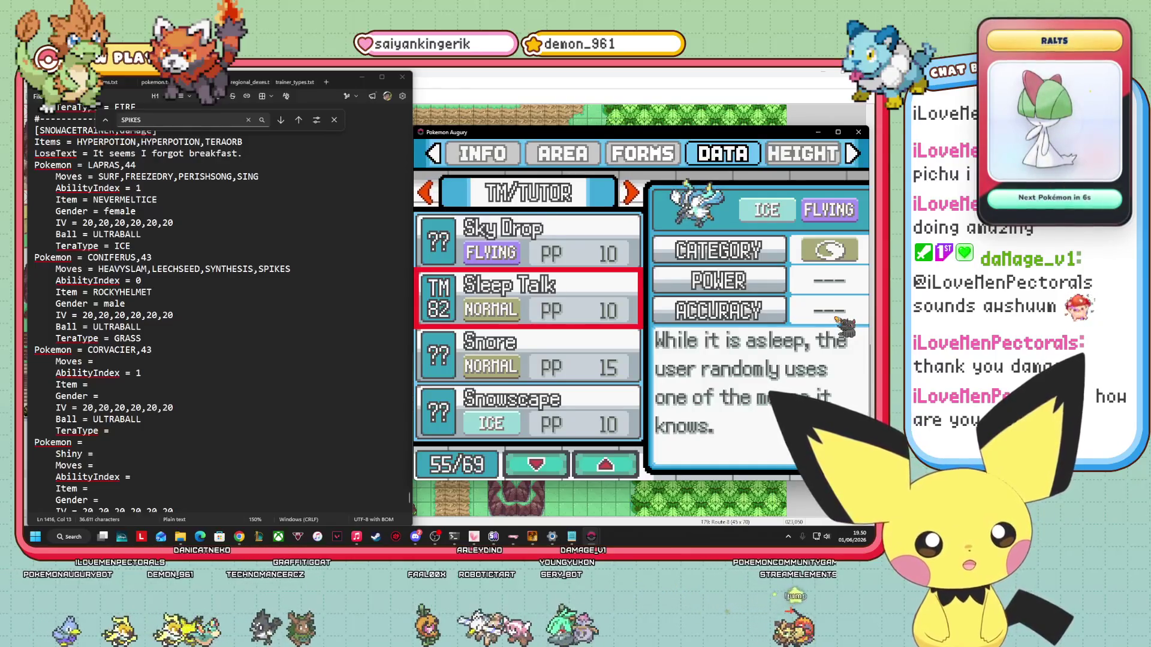
key("Down")
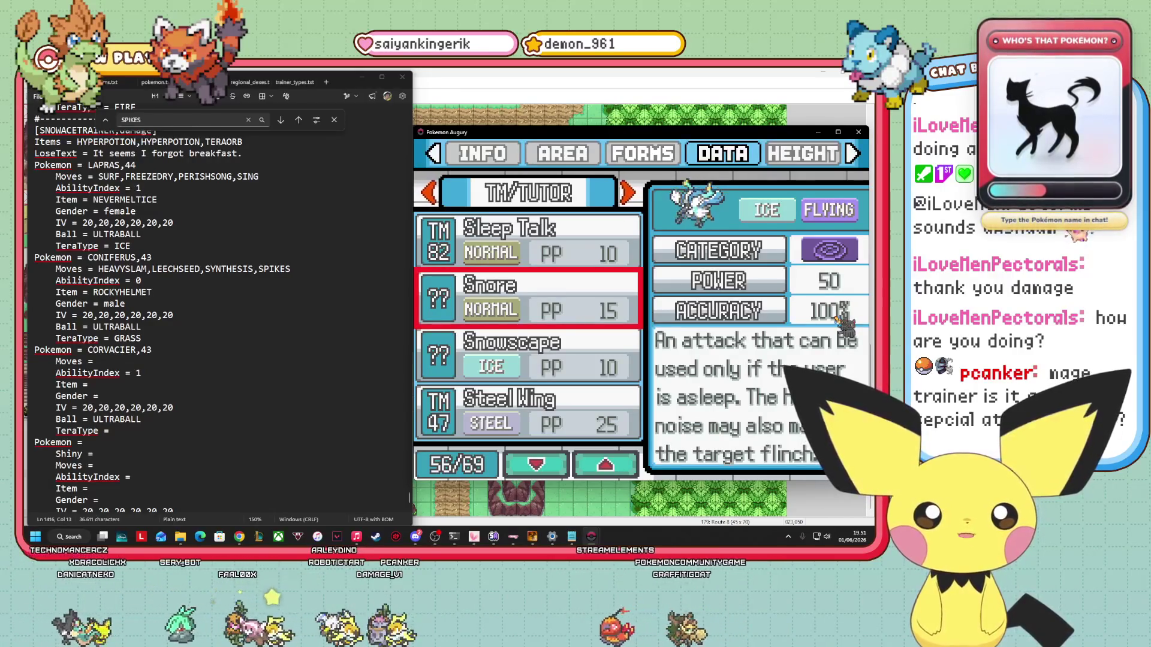
key("Down")
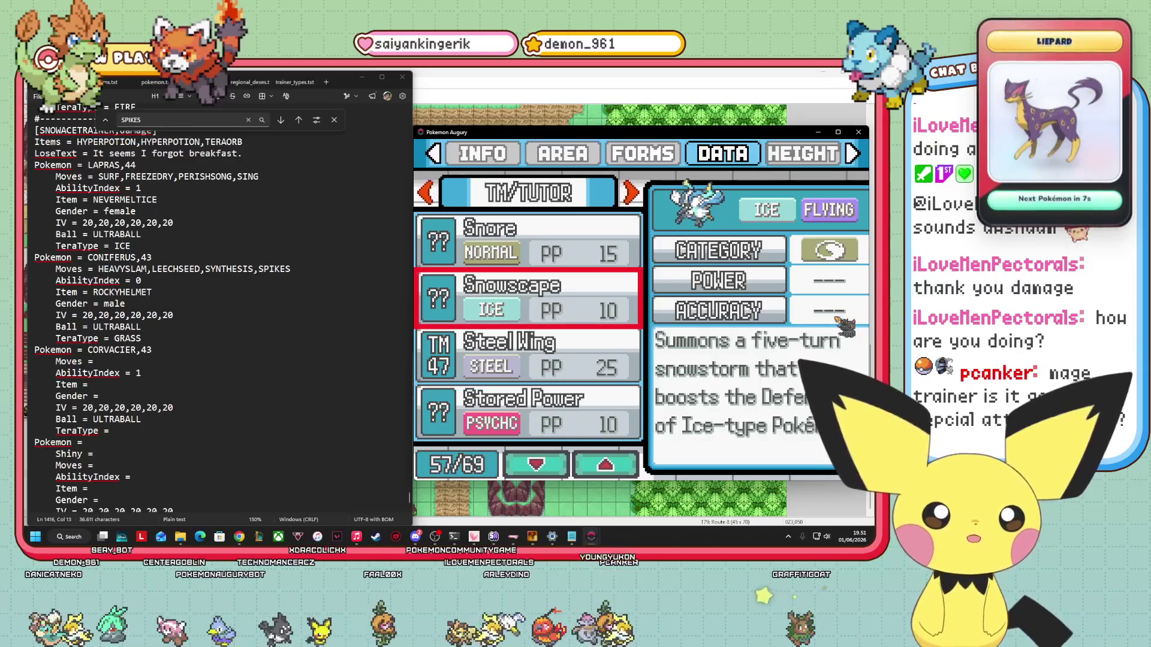
Continue through Steel Wing, Stored Power, Substitute and Swagger to Swift (60 power).
key("Down")
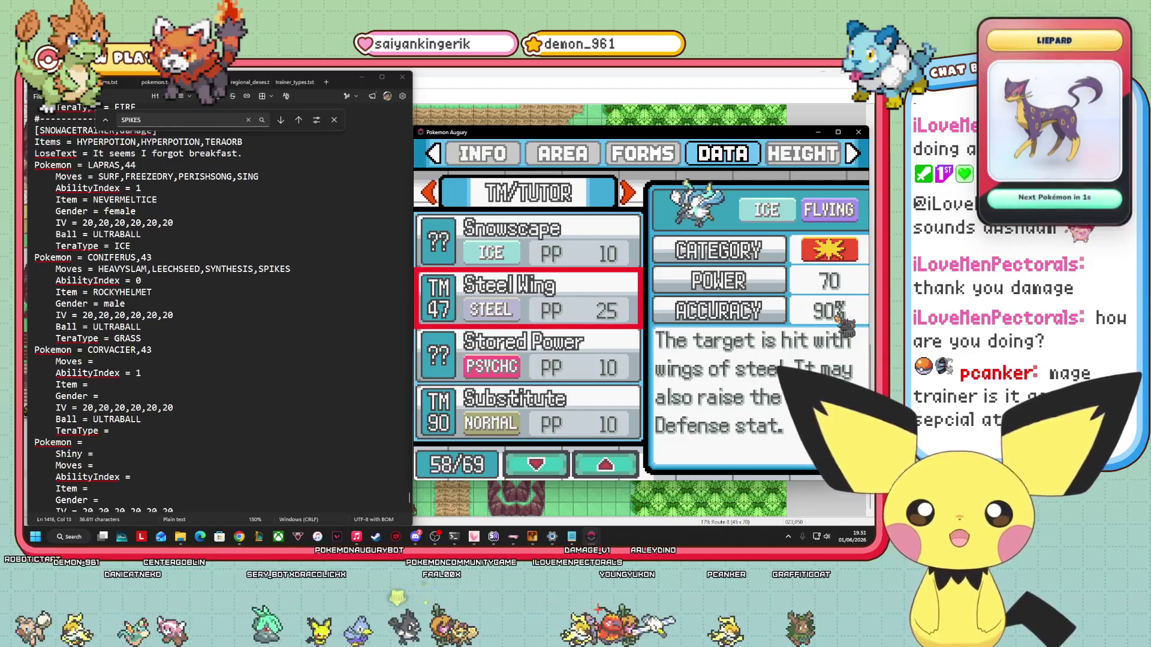
key("Down")
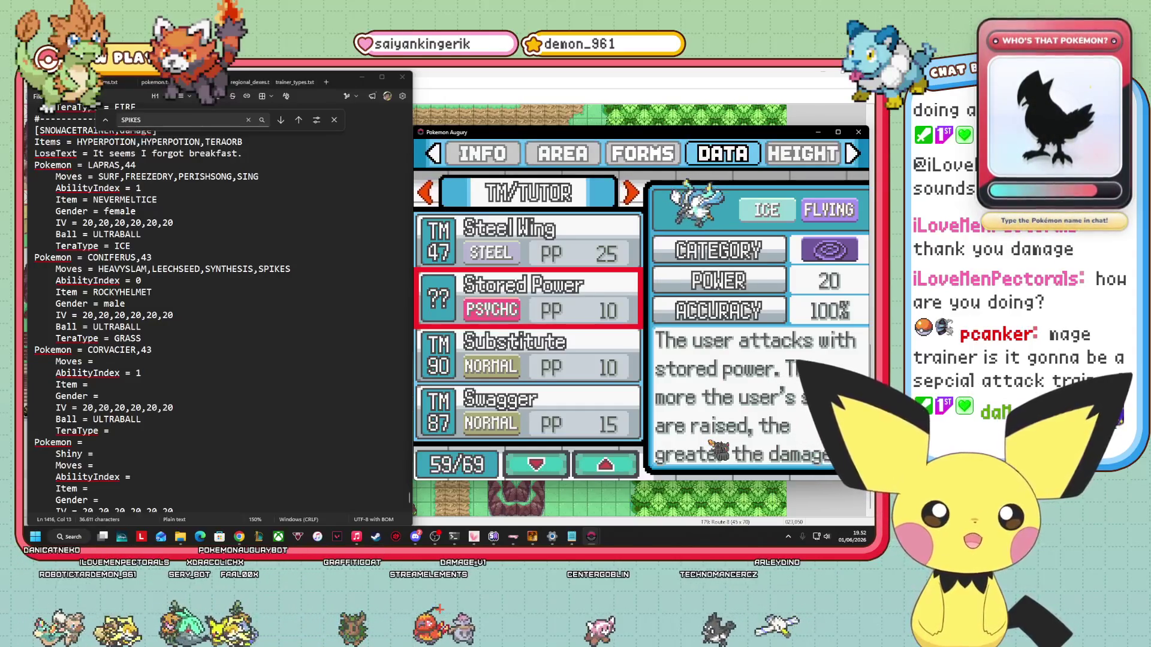
key("Down")
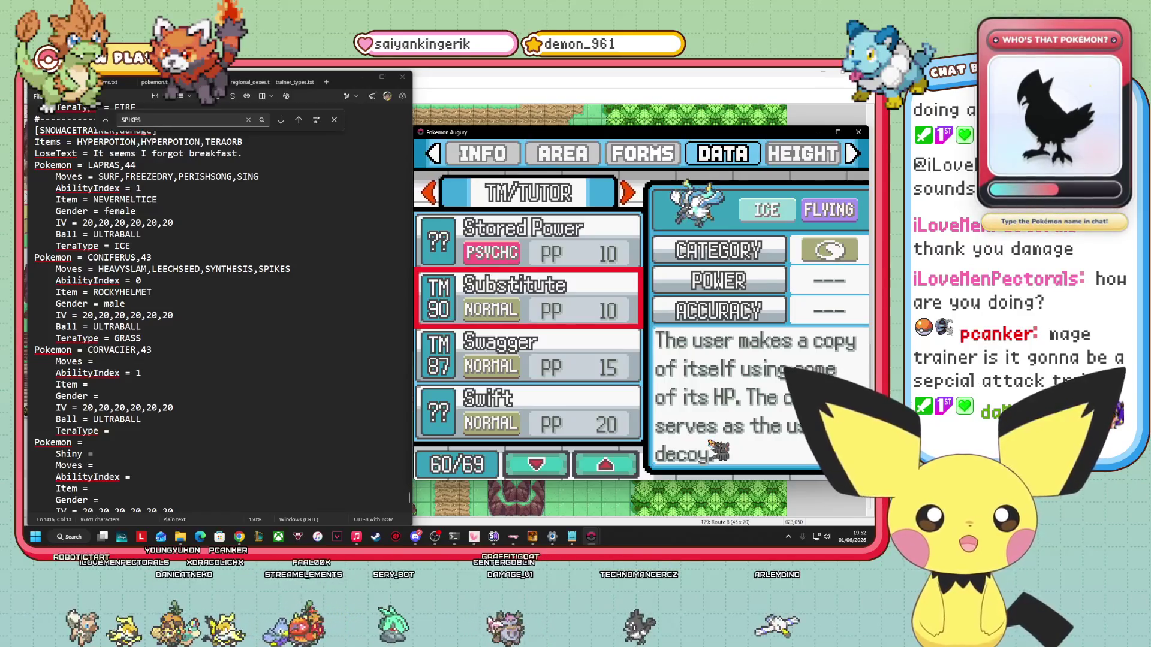
key("Down")
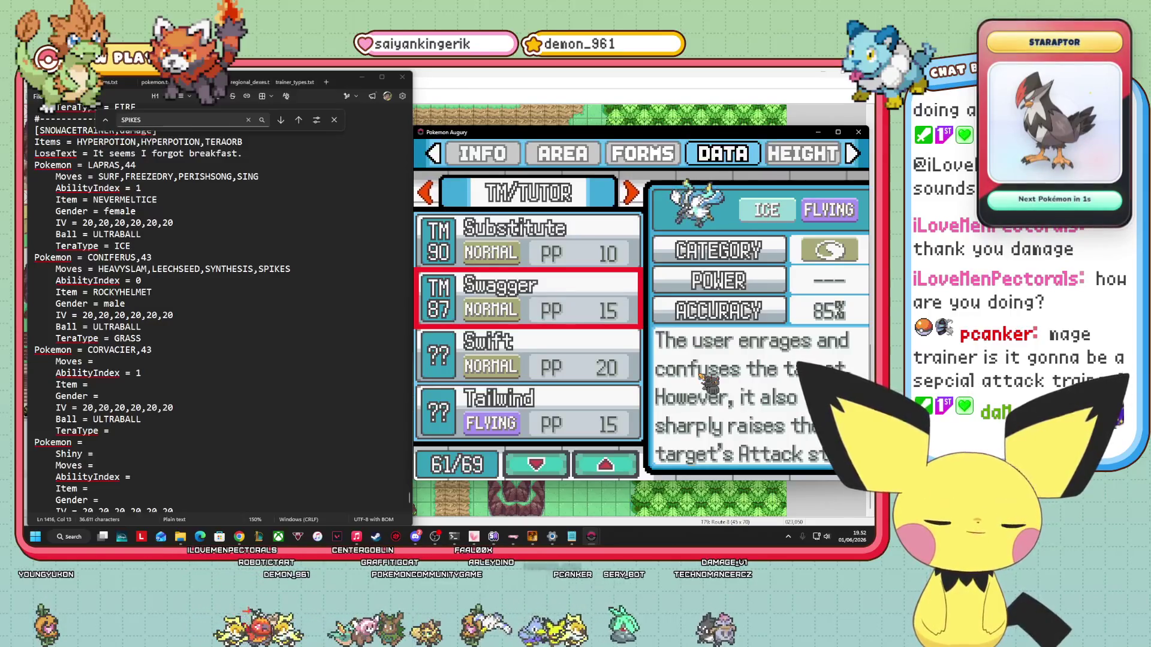
key("Down")
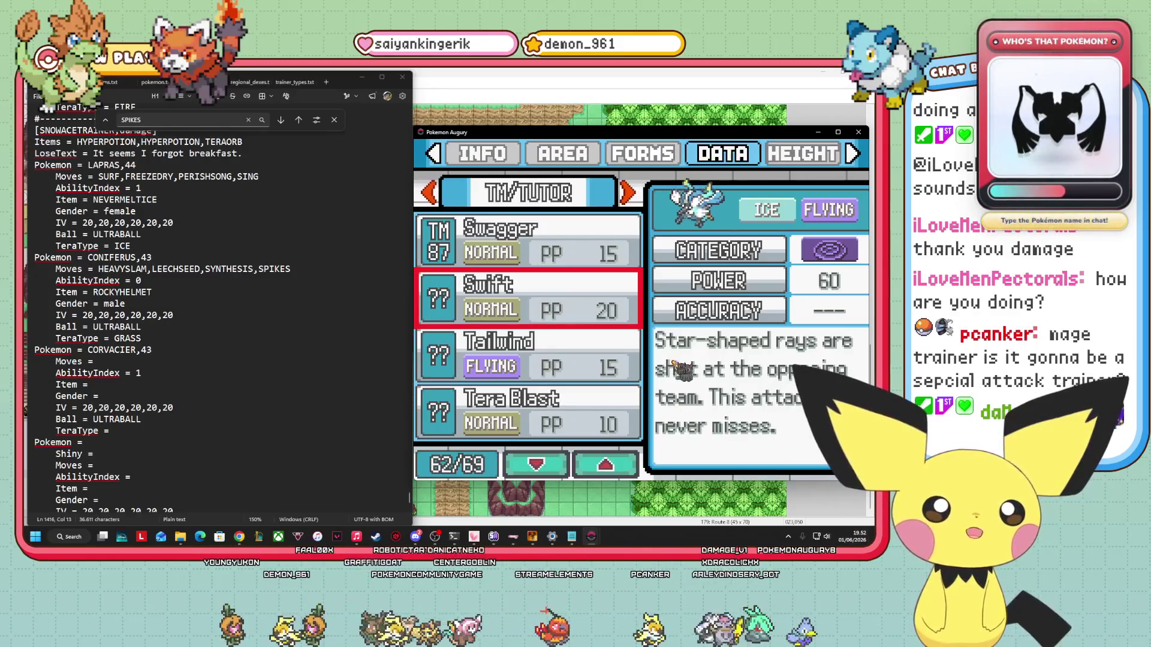
Advance through Tailwind and Tera Blast to Thief (TM46, 60 power, 100% accuracy).
key("Down")
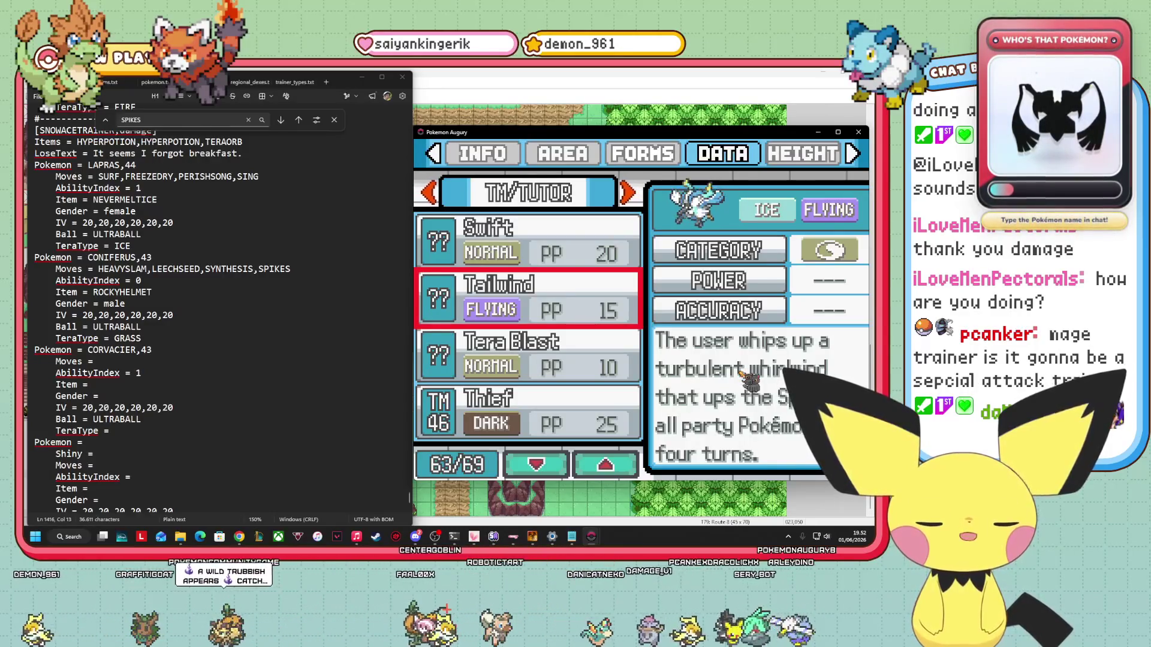
key("Down")
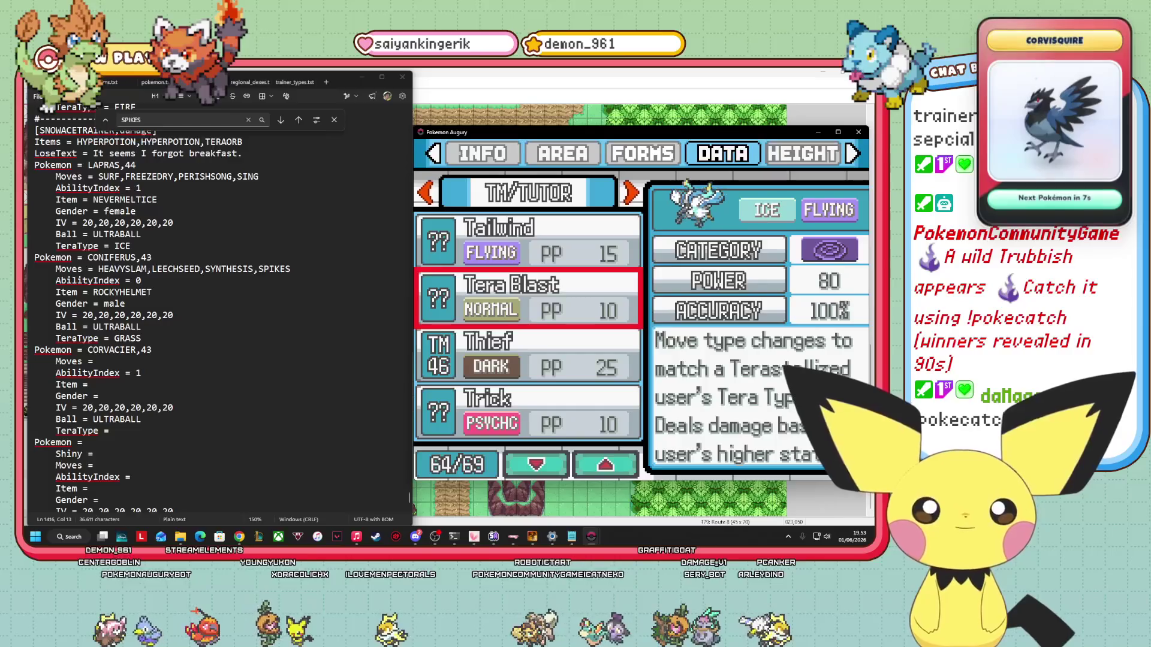
key("Down")
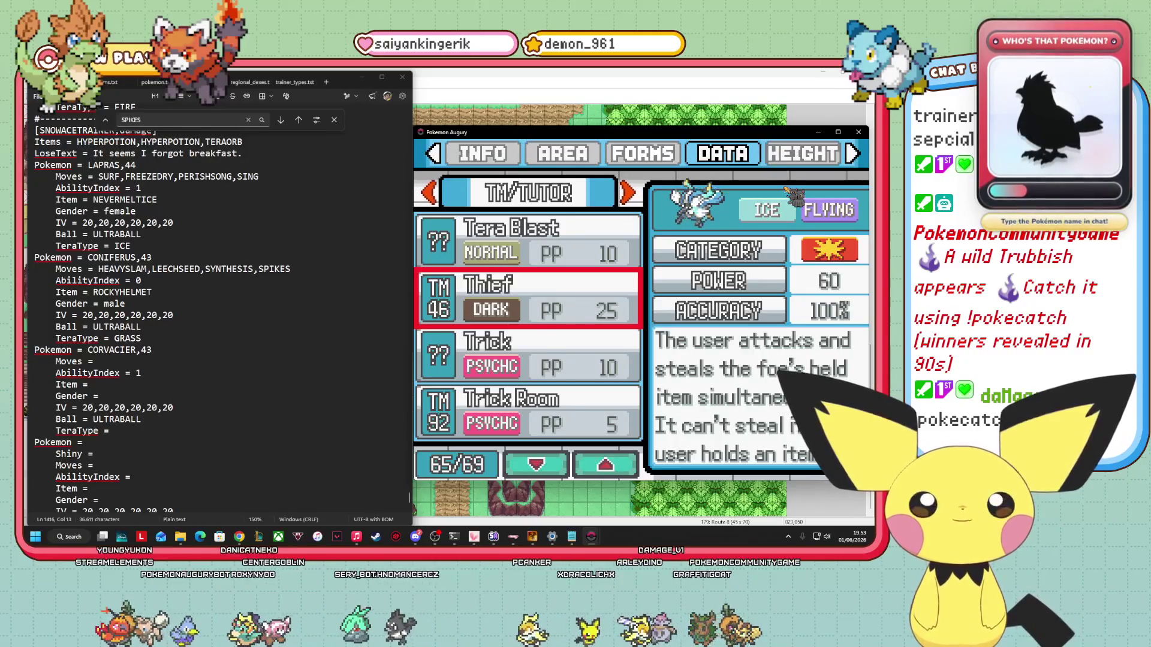
Step through Trick, Trick Room, U-turn and Zen Headbutt, then show the inherited moves list.
key("Down")
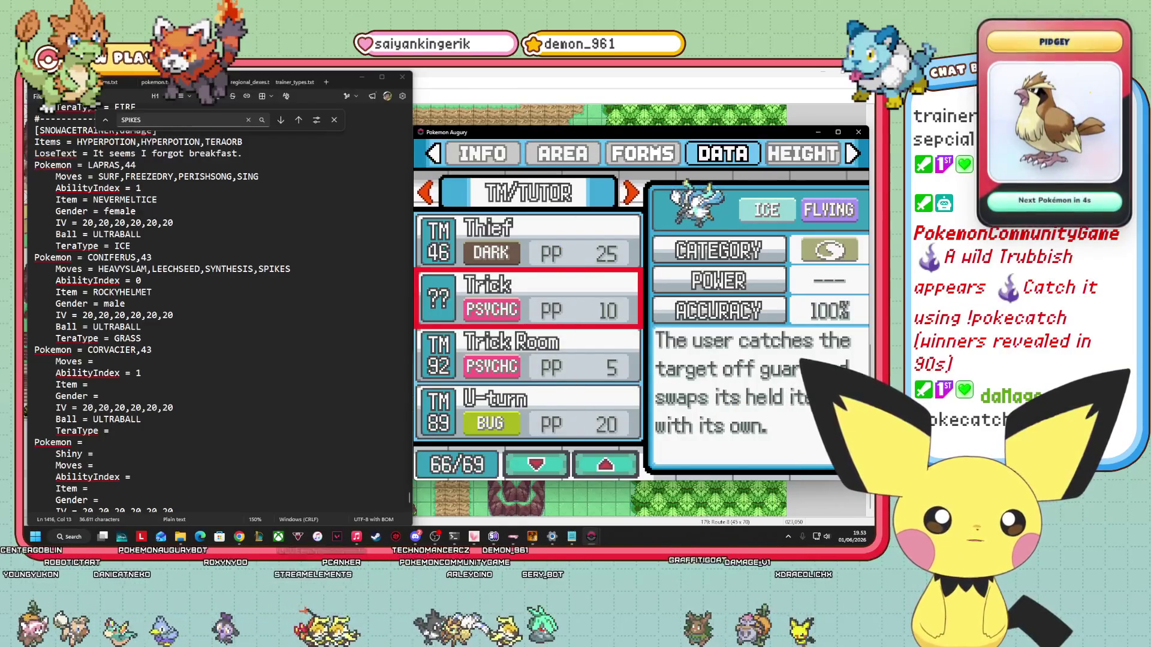
key("Down")
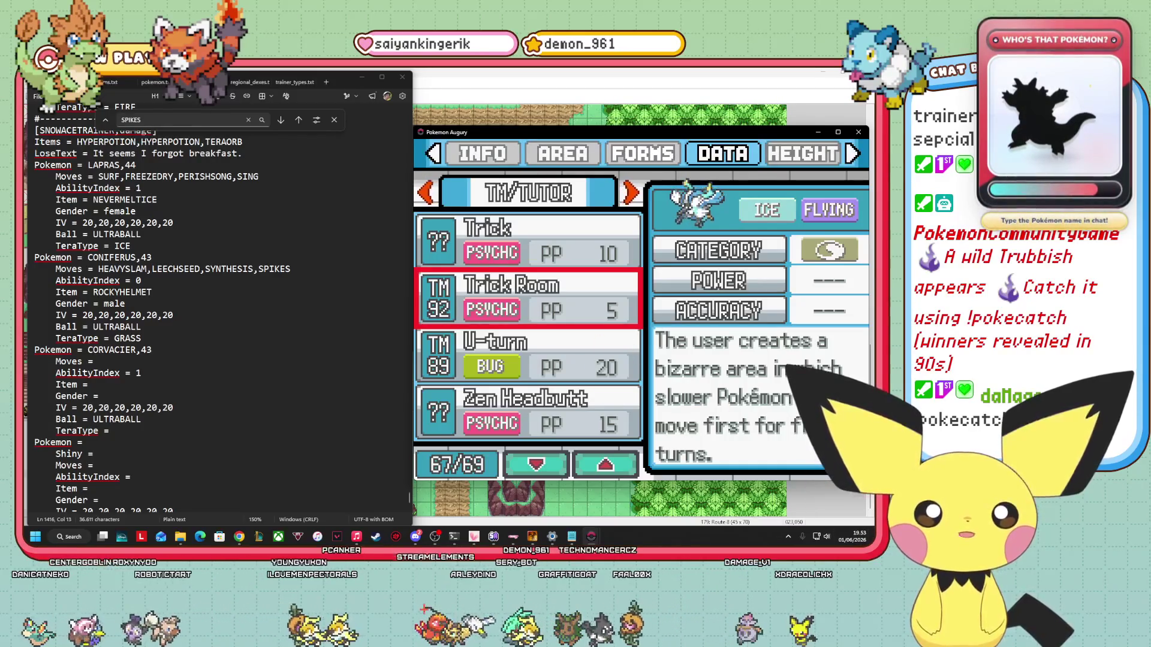
key("Down")
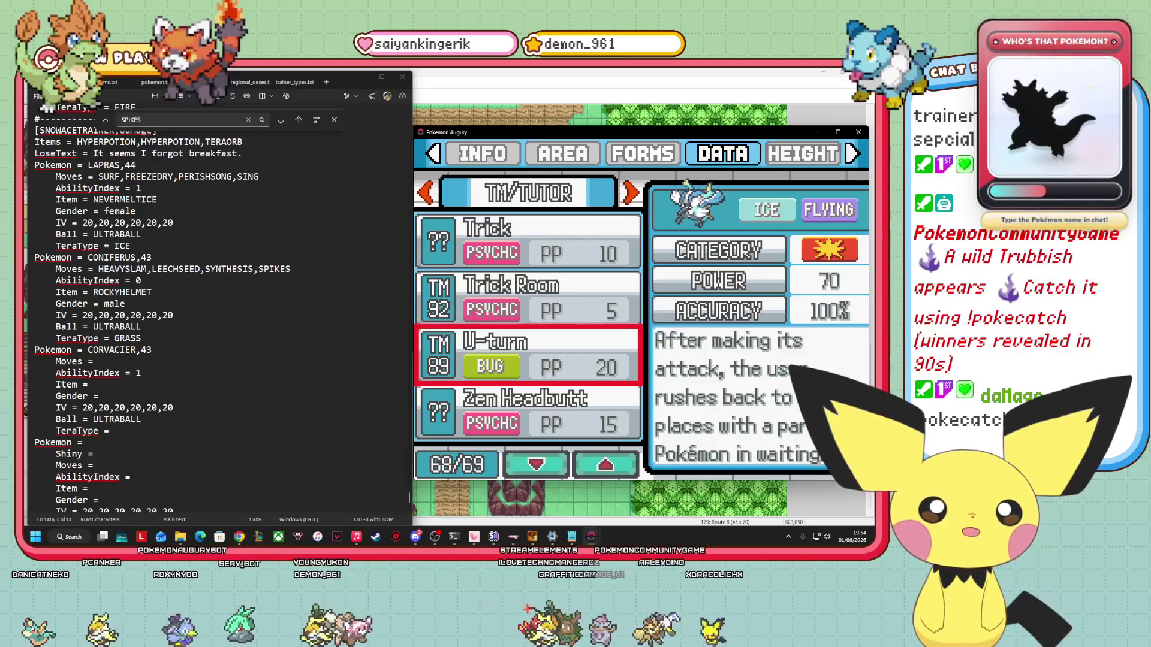
key("Down")
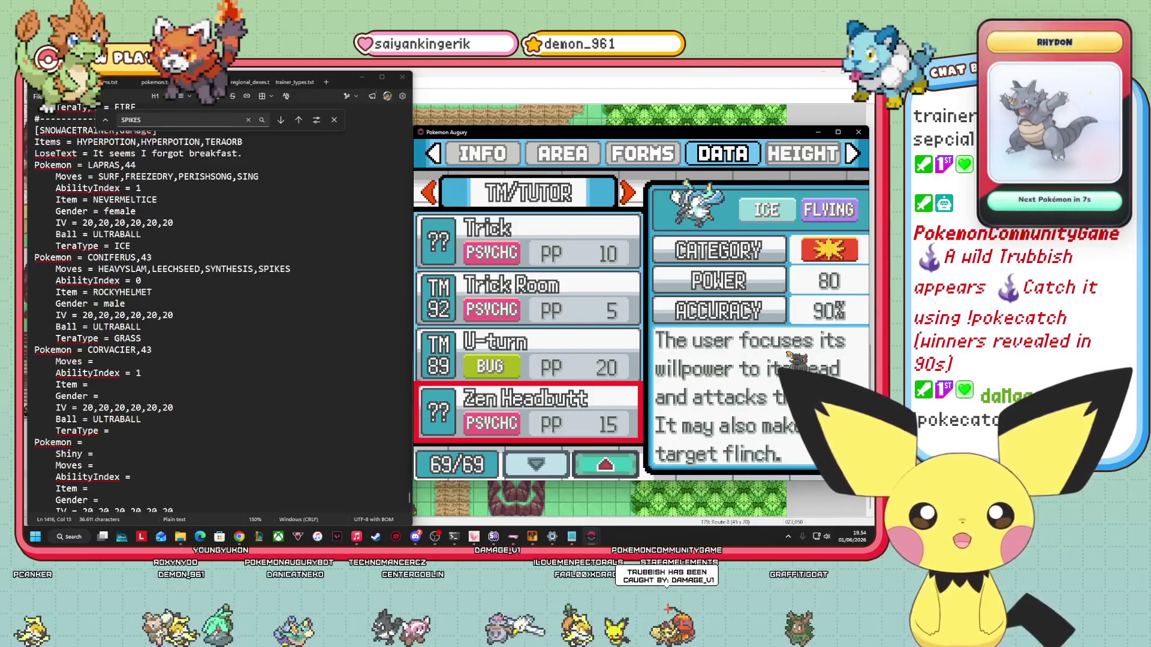
key("Right")
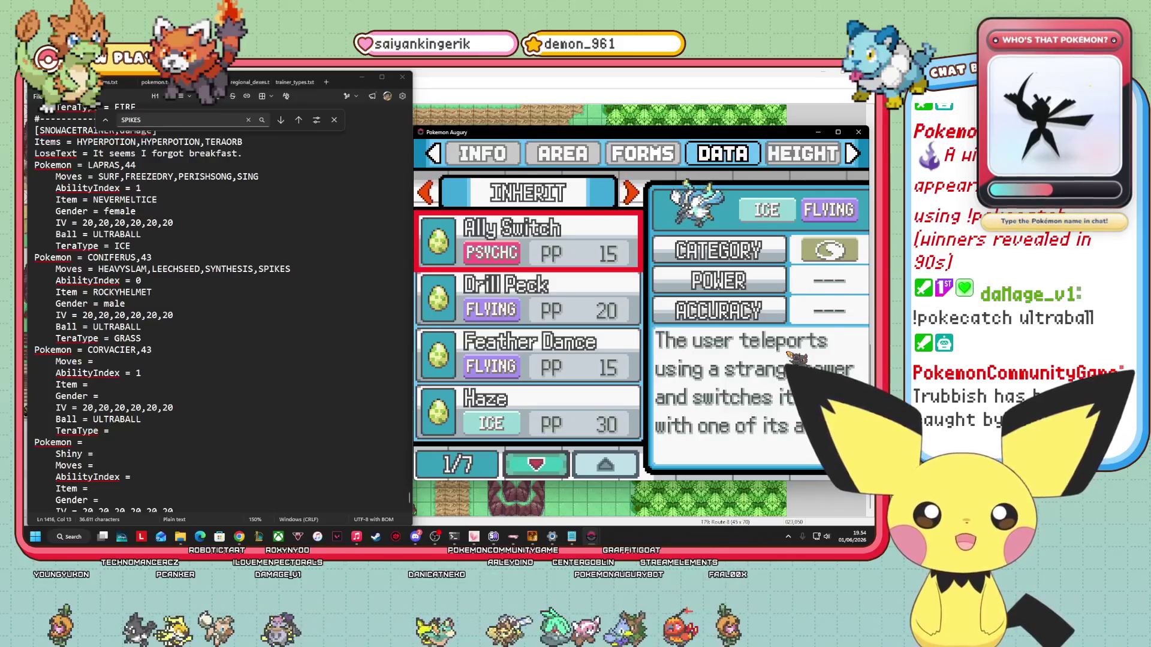
Review inherited moves Drill Peck, Feather Dance, Haze, Ice Beam, Quick Attack and Zen Headbutt.
key("Down")
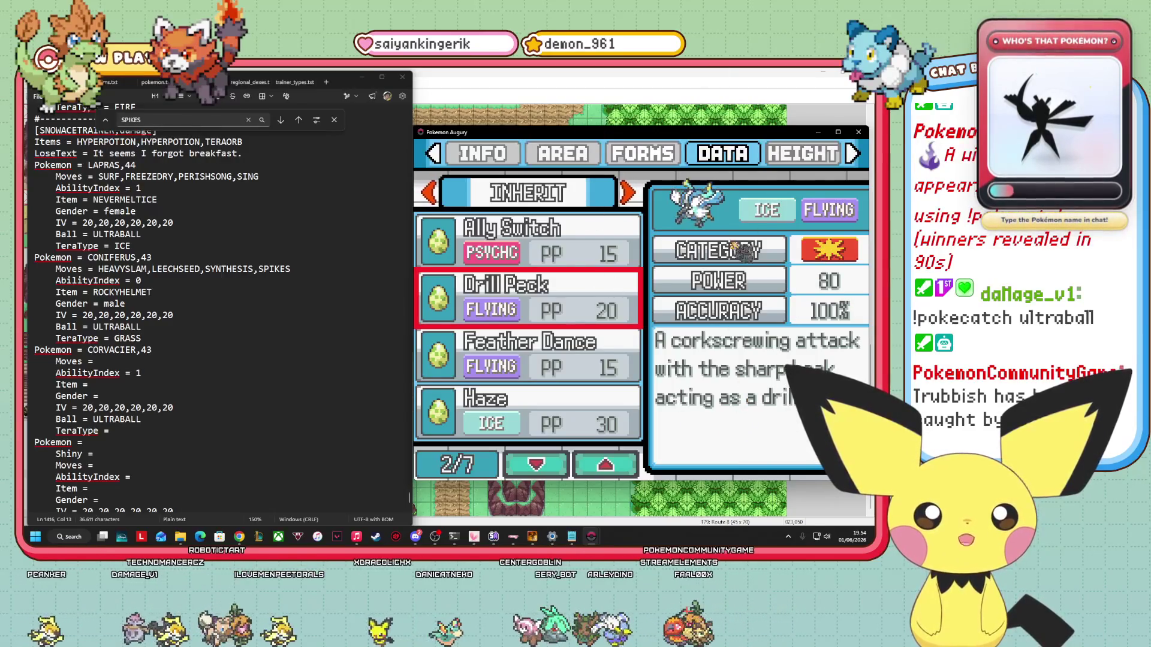
key("Down")
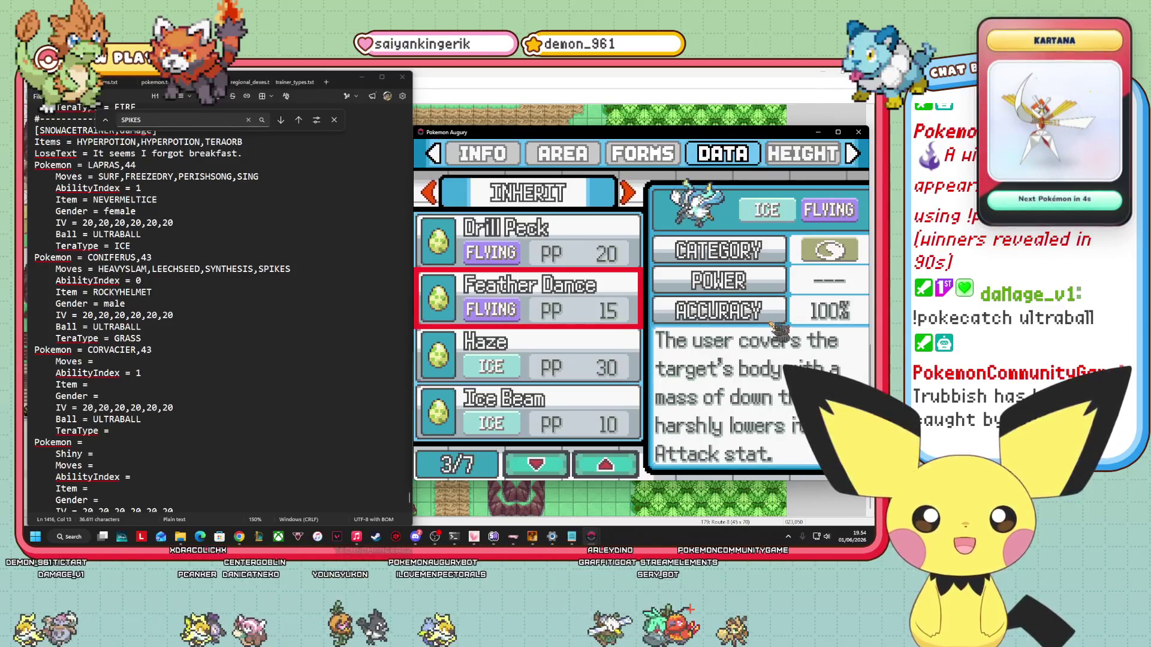
key("Down")
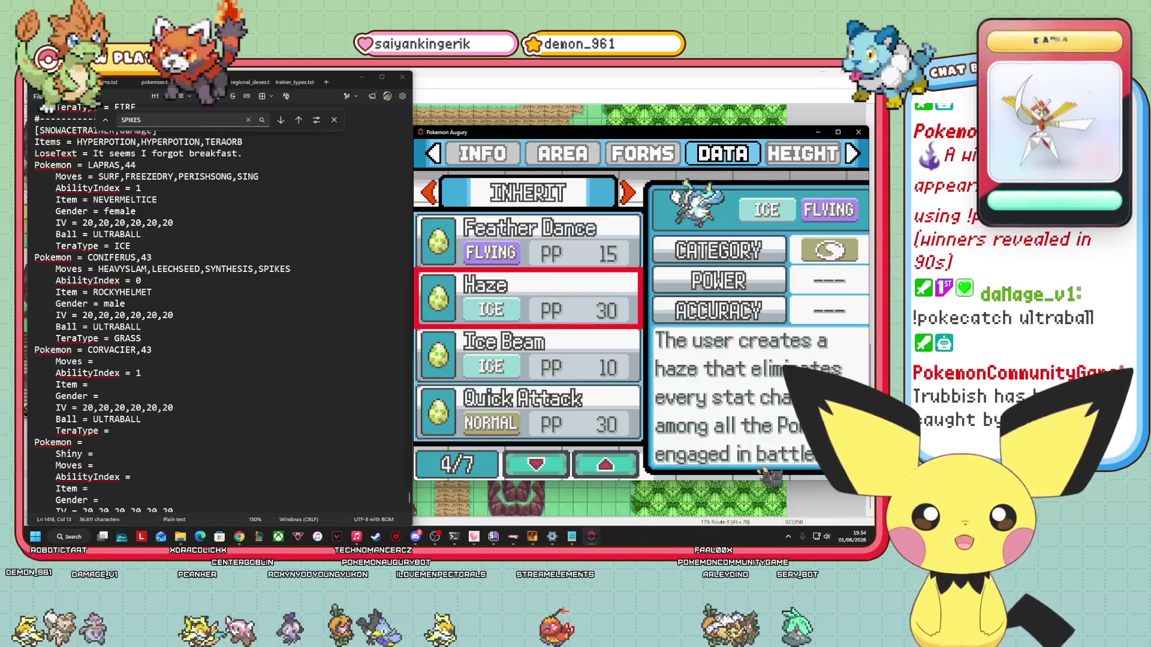
key("Down")
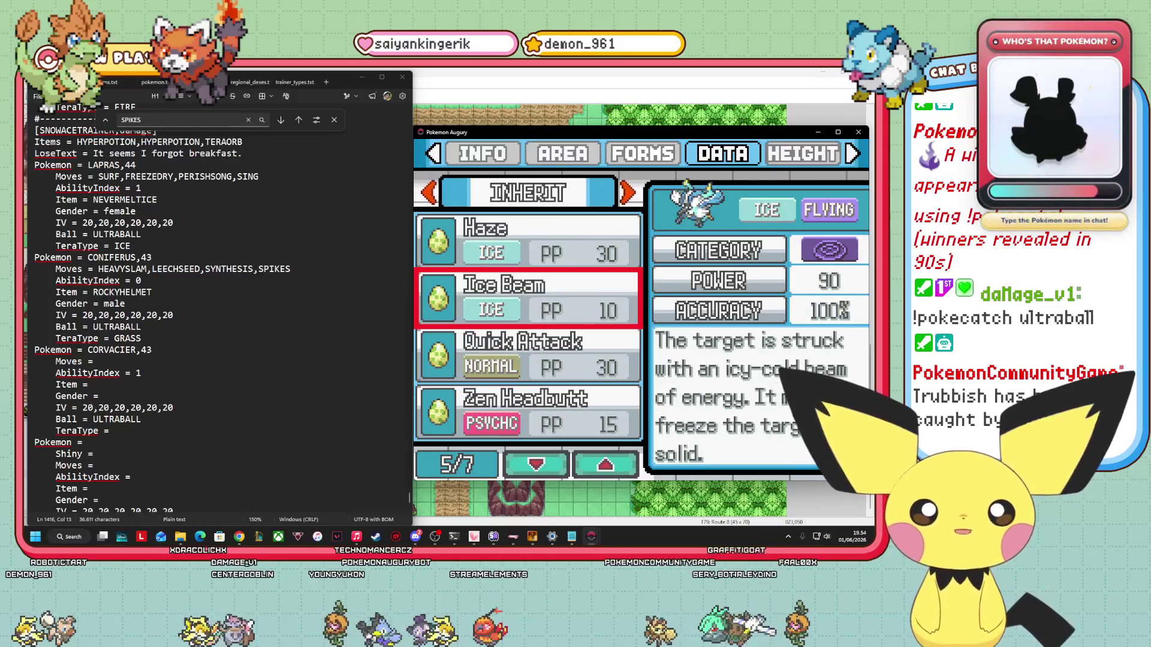
key("Down")
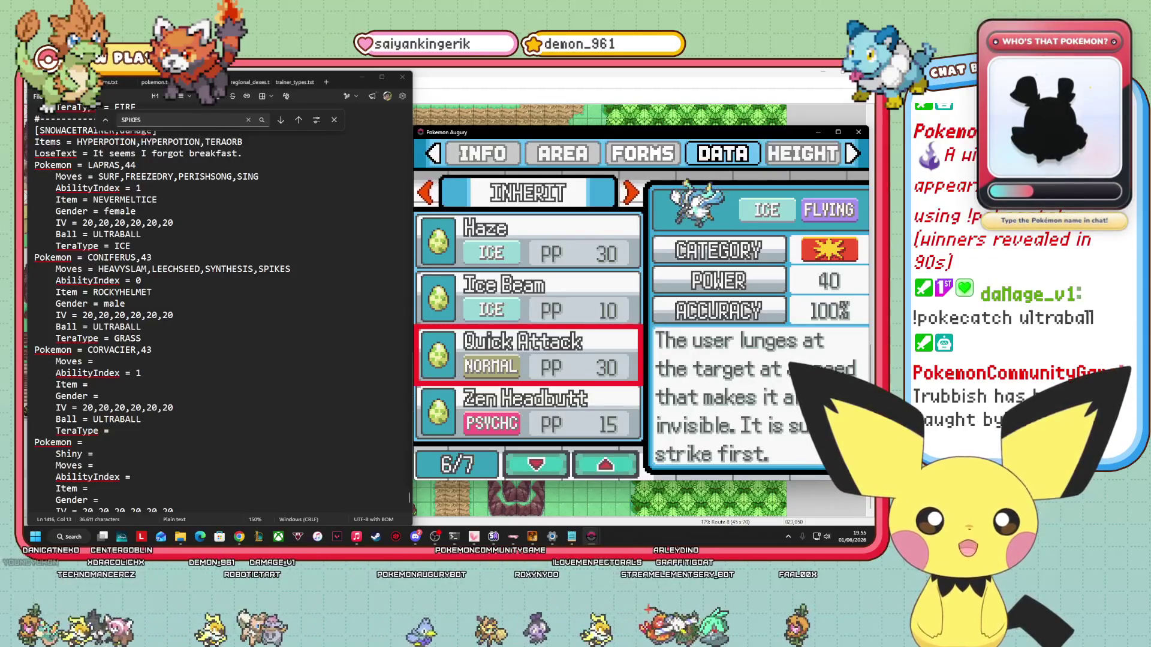
key("Down")
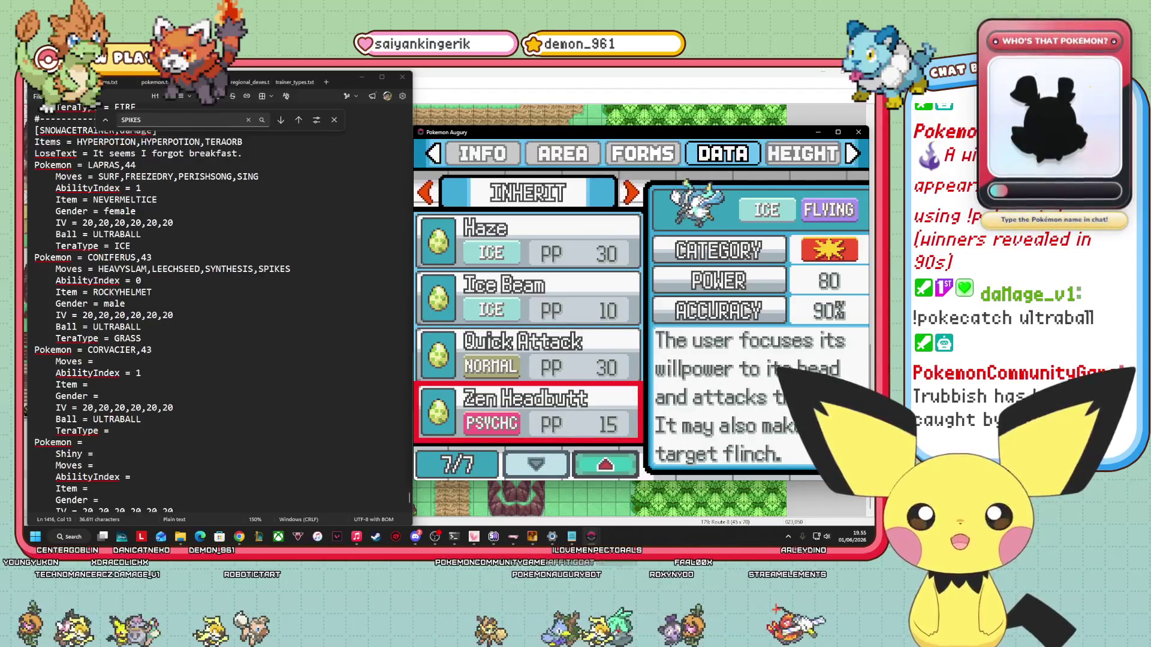
Cycle the move categories to reach the Max Moves list, headed by Max Guard.
key("Right")
key("Left")
key("Left")
key("Left")
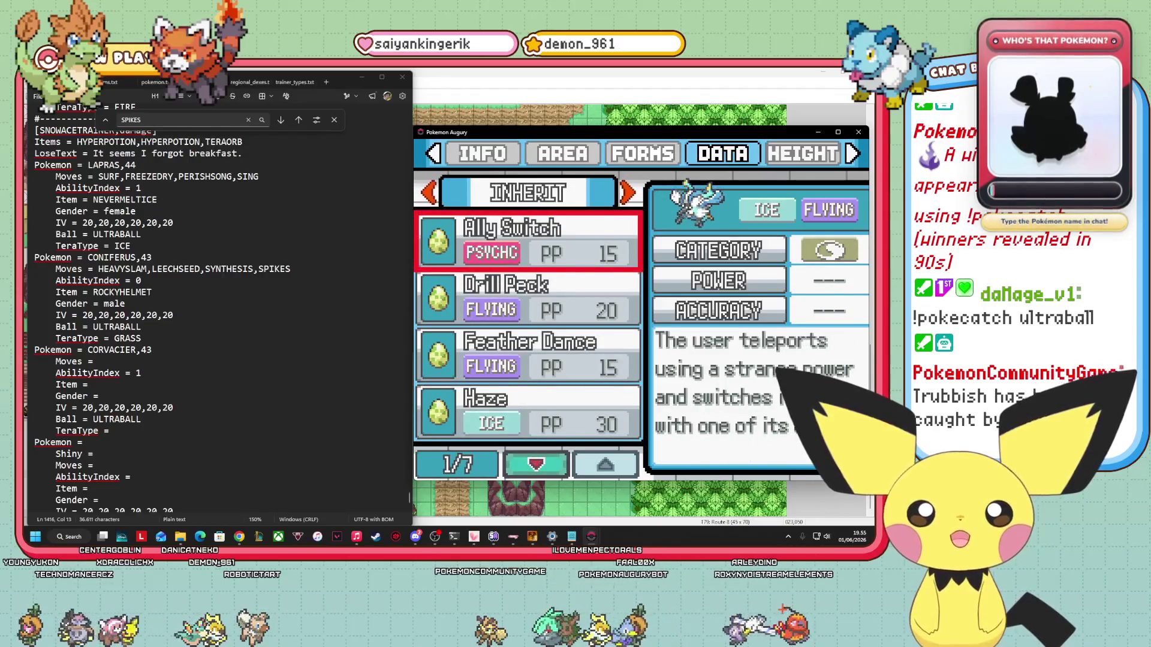
key("Left")
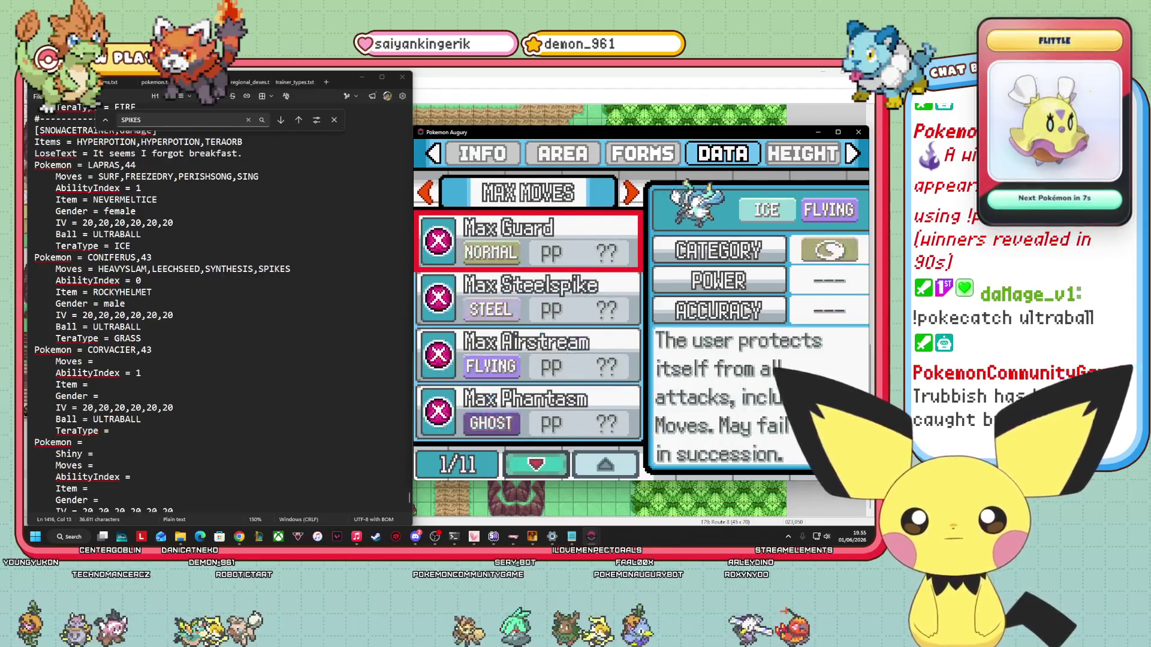
Browse Corvacier's level-up moves from Aurora Beam to Hurricane and back up.
key("Right")
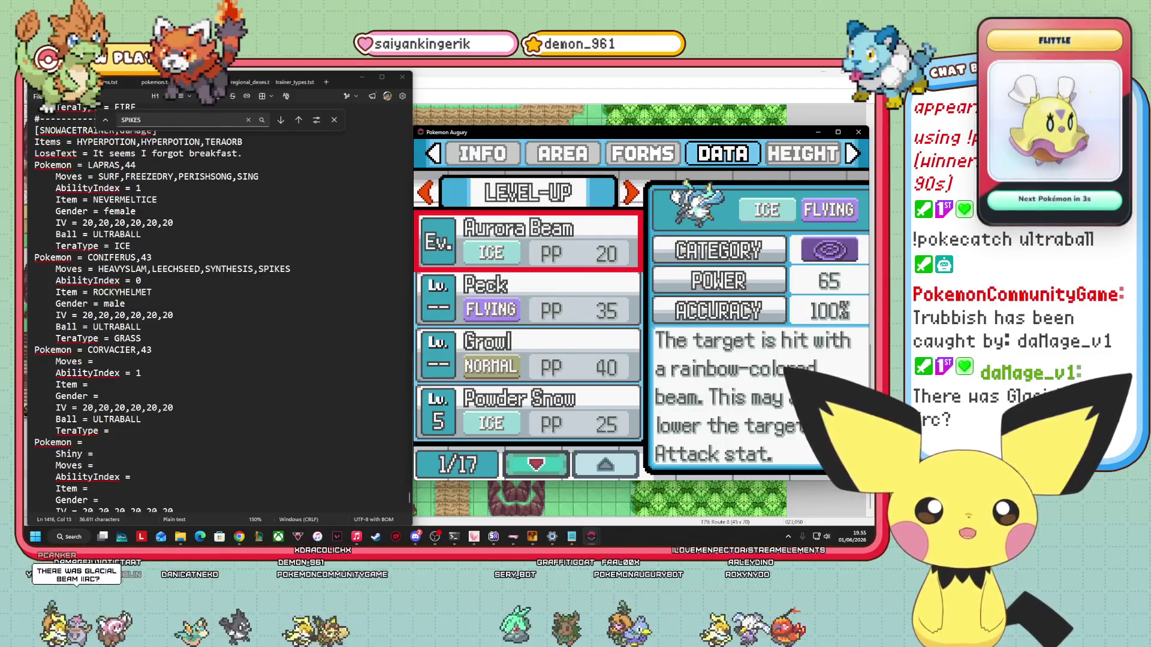
key("Down")
key("Down")
key("Down")
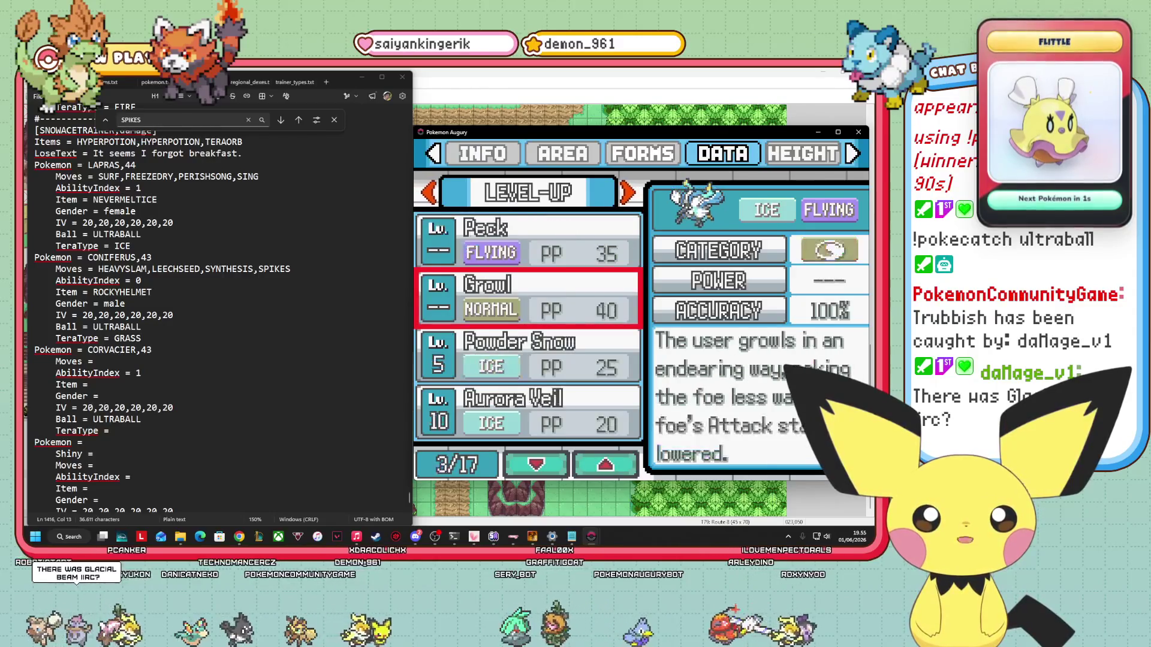
key("Up")
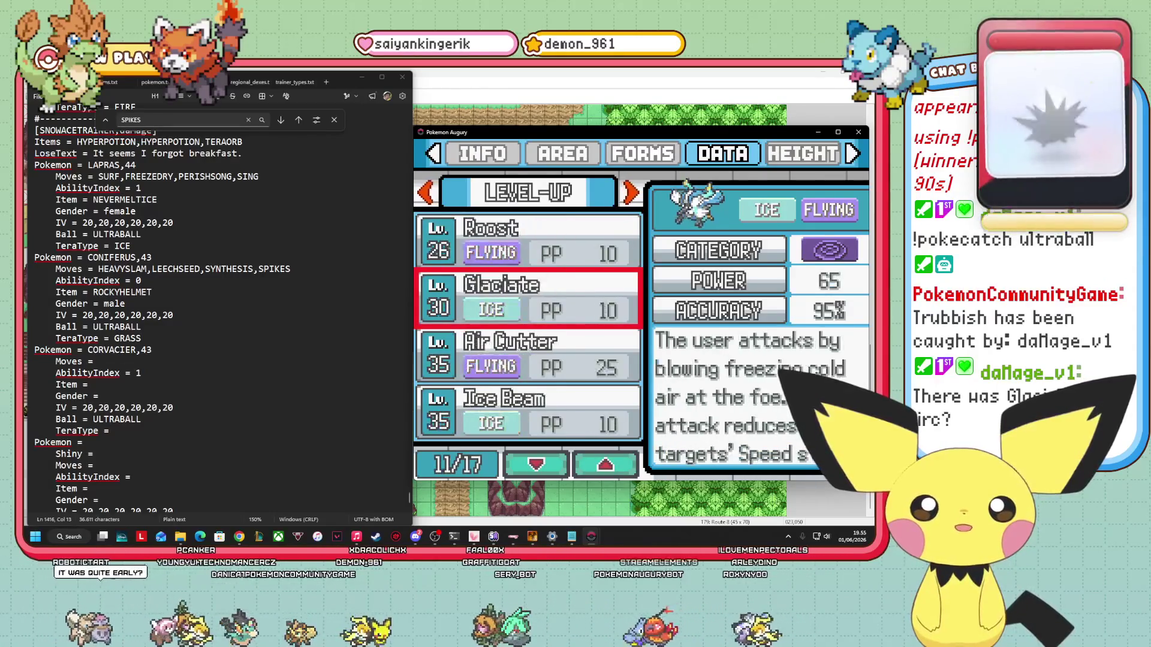
key("Up")
key("Up")
key("Up")
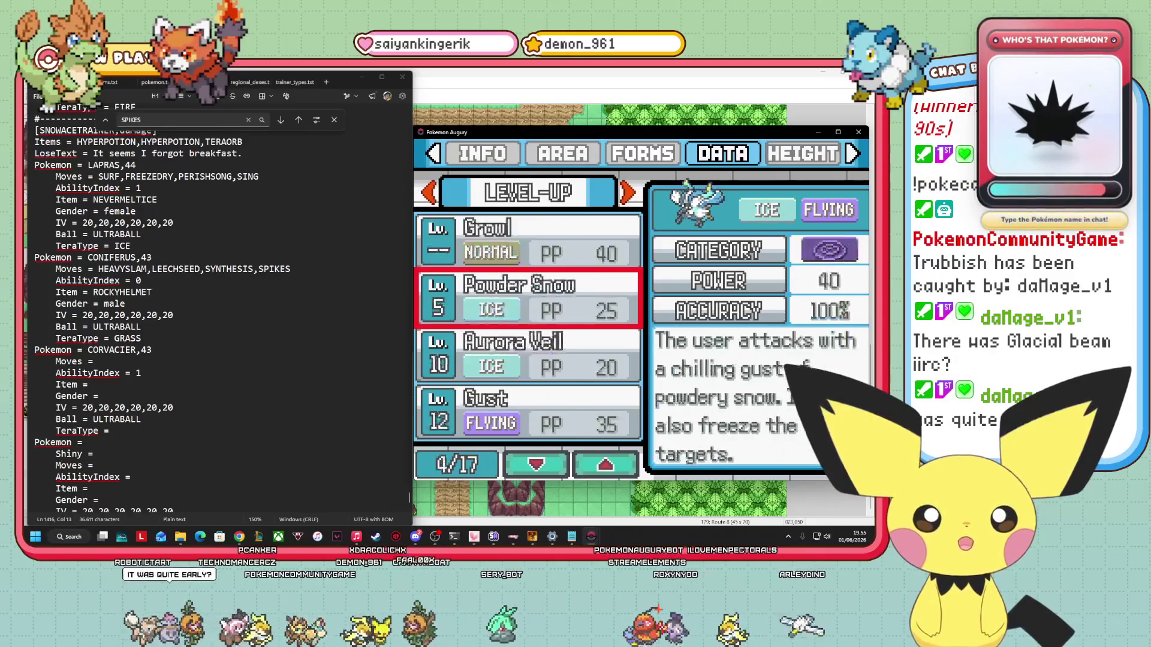
key("Down")
key("Up")
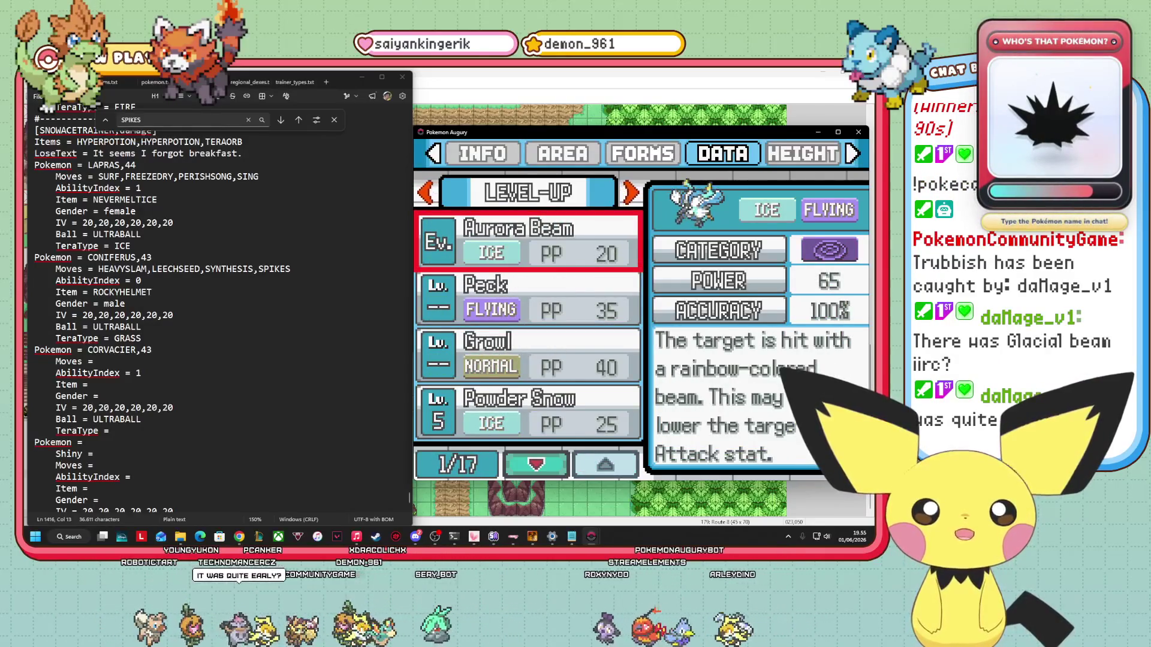
key("Down")
key("Down")
key("Down")
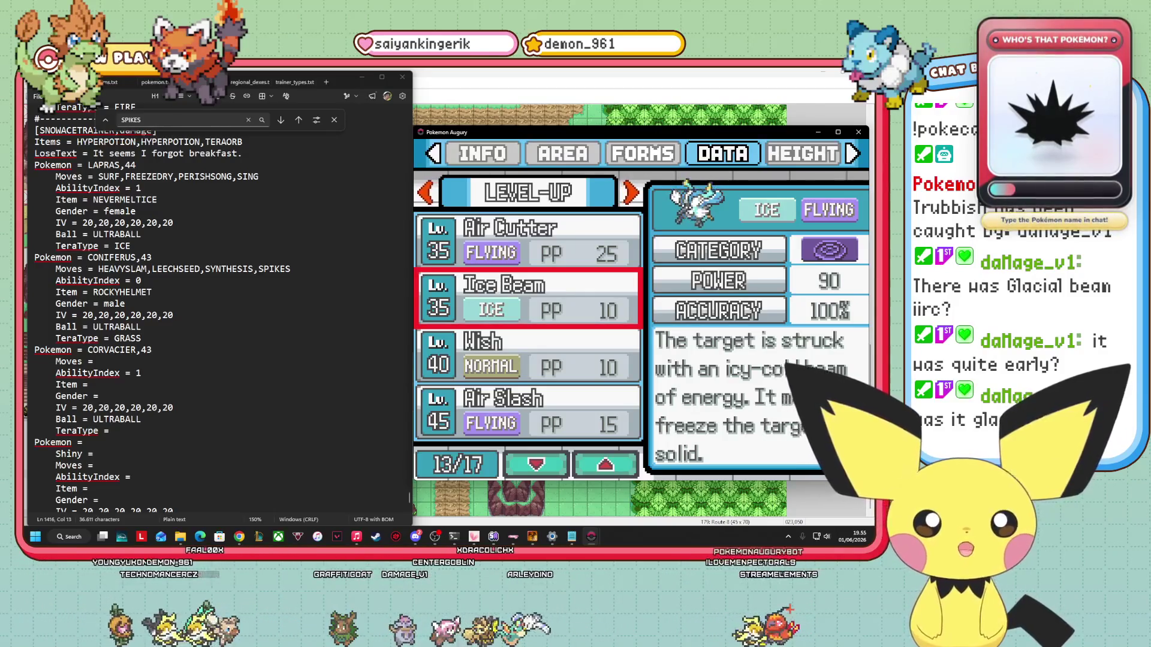
key("Down")
key("Down")
key("Down")
key("Up")
key("Up")
key("Up")
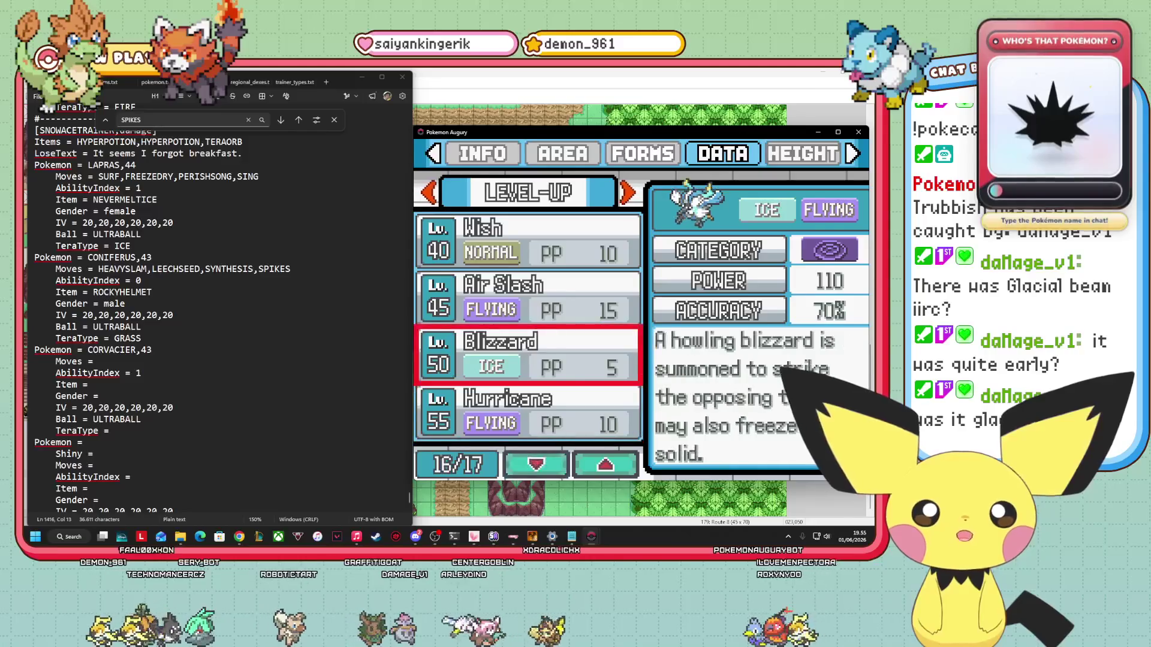
key("Up")
key("Up")
key("Up")
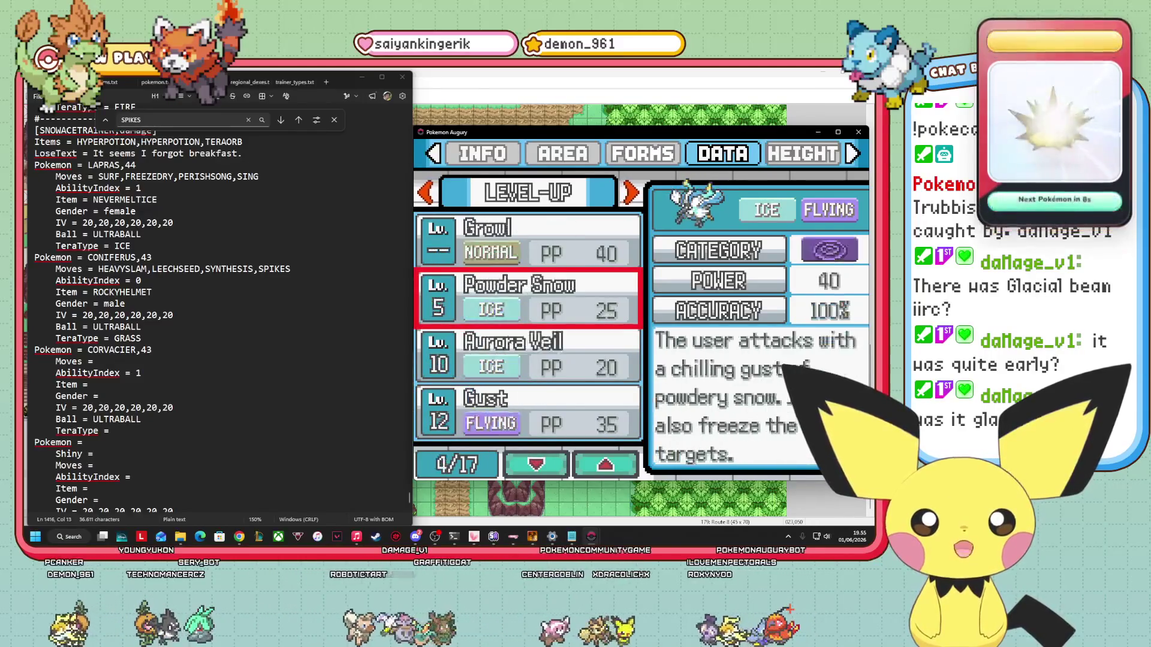
key("Down")
Move down the TM/Tutor list past Fly and Guard Swap, then cycle categories.
key("Down")
key("Down")
key("Down")
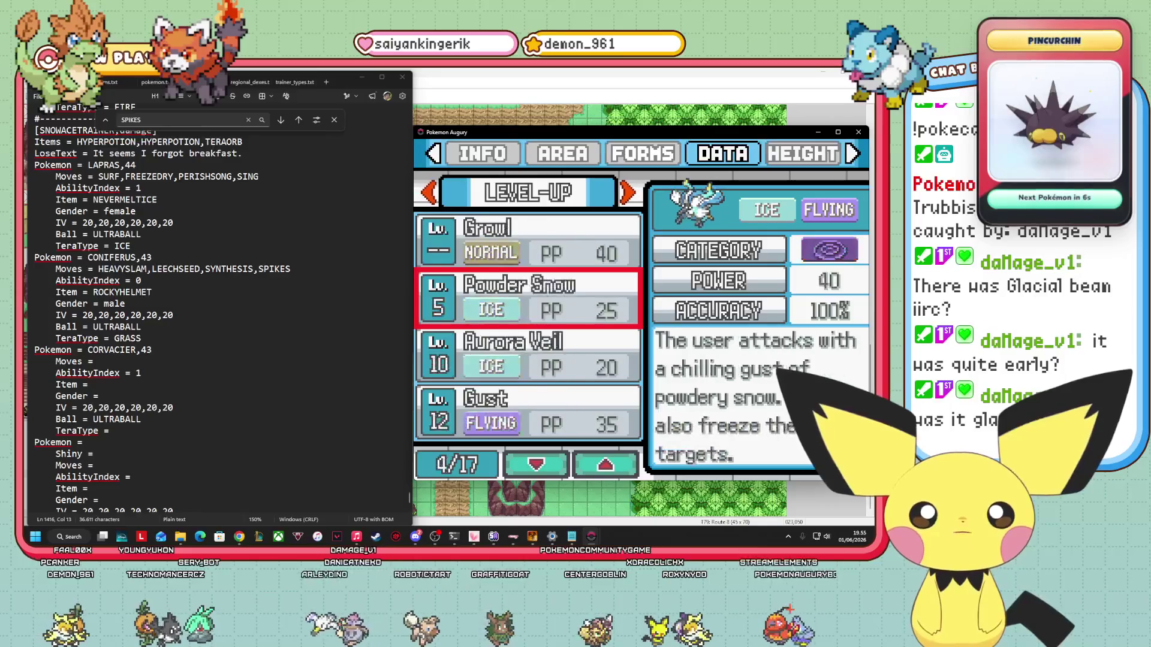
key("Right")
key("Down")
key("Down")
key("Down")
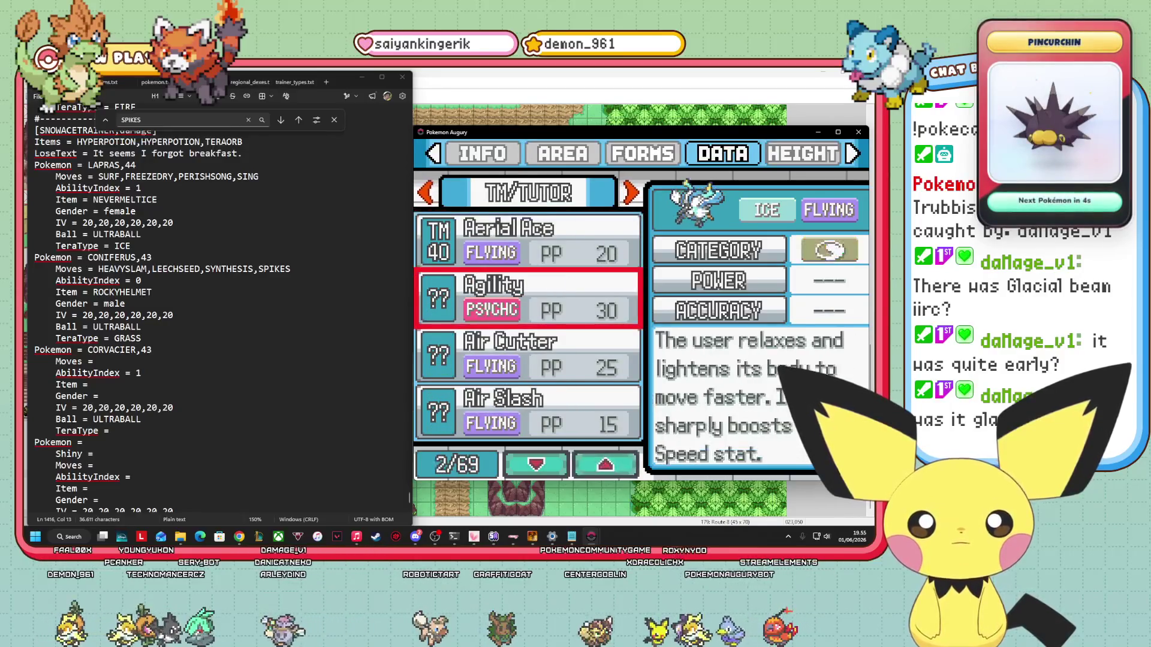
key("Down")
key("Down")
key("Down")
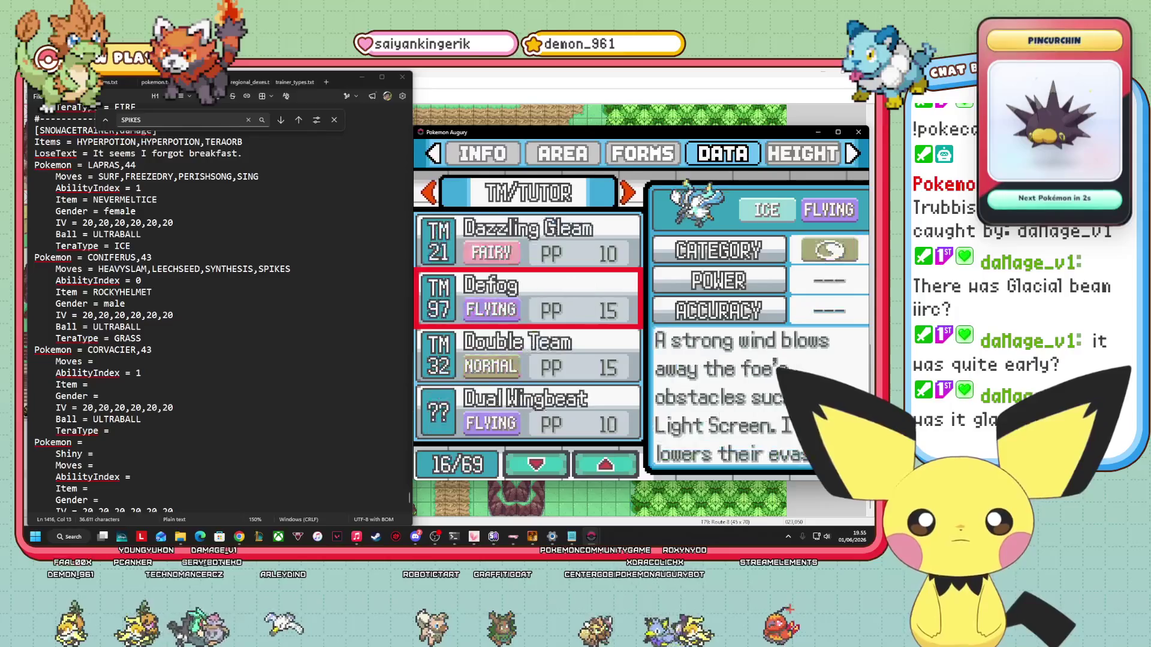
key("Down")
key("Down")
key("Down")
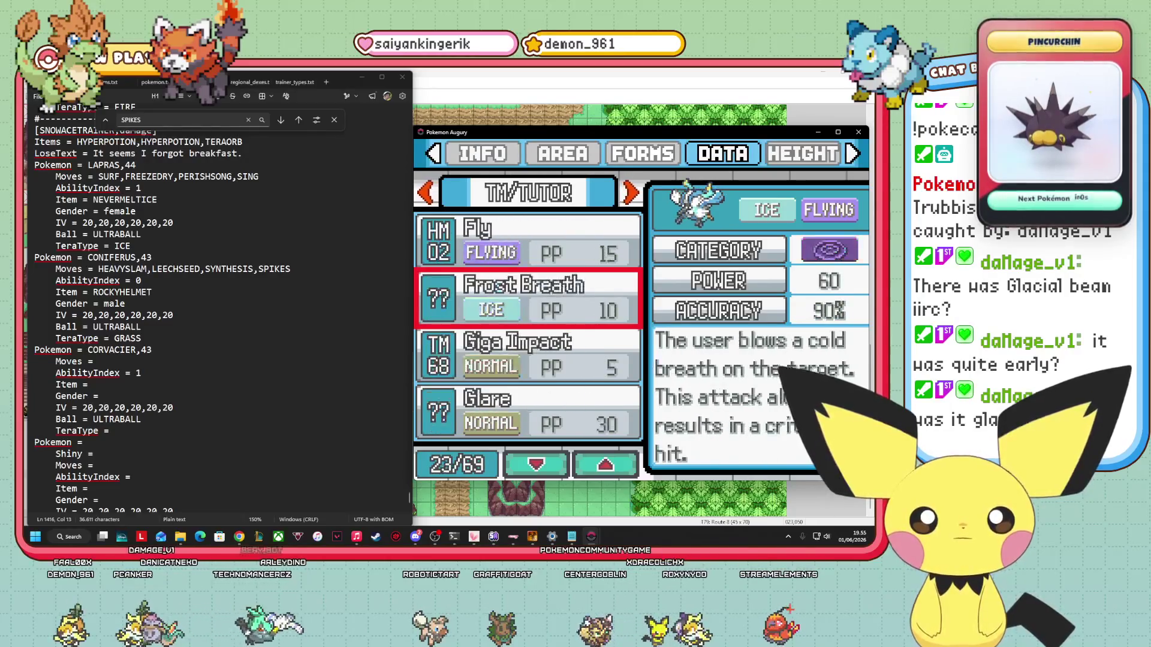
key("Down")
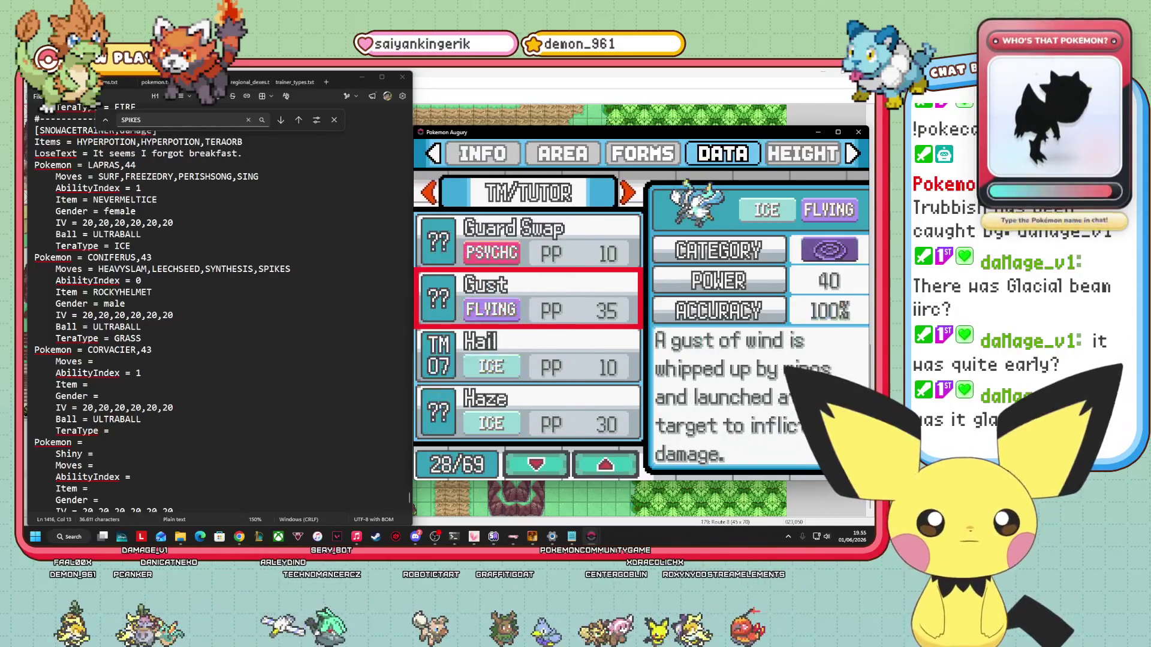
key("Right")
key("Right")
key("Right")
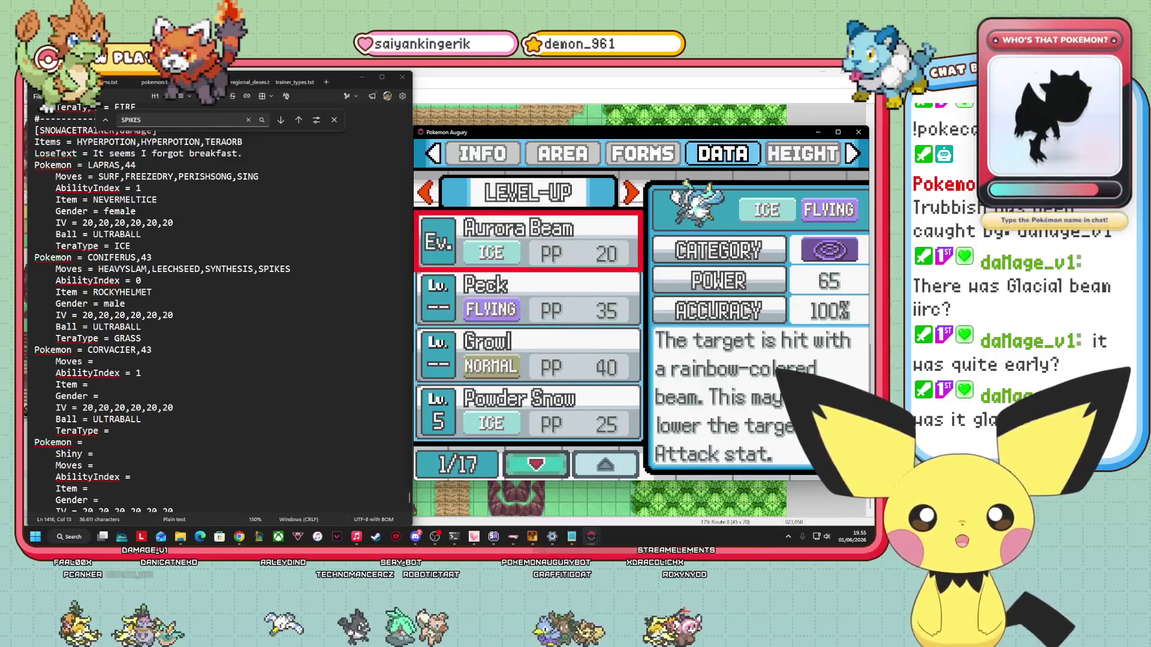
Return to the level-up list at Aurora Beam (Ice, 65 power, 100% accuracy).
key("Down")
key("Down")
key("Down")
key("Down")
key("Down")
key("Down")
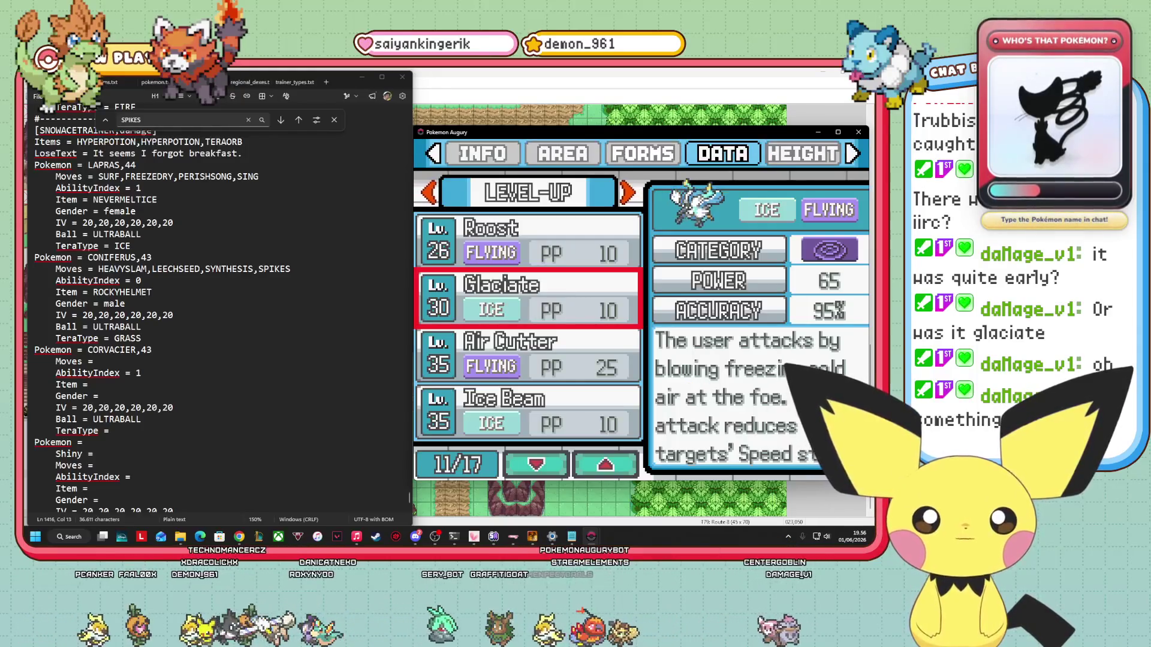
Browse Corvacier's late level-up moves: Roost, Wish, Air Slash and Blizzard, glancing at the TM/Tutor list.
key("Up")
key("Down")
key("Down")
key("Down")
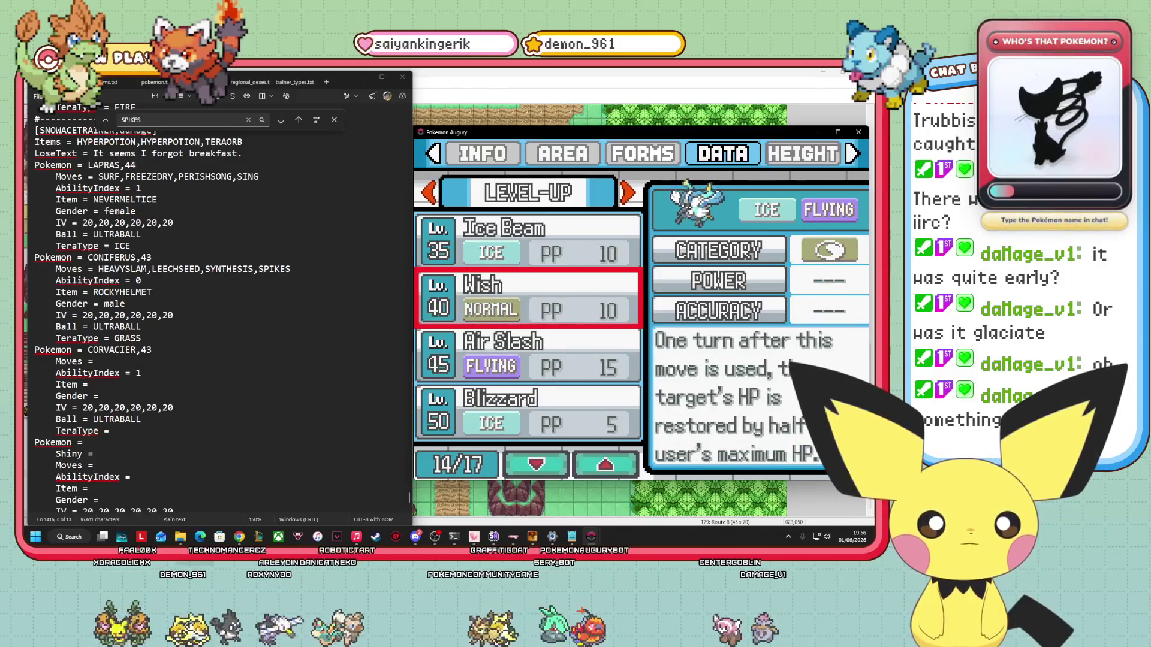
key("Down")
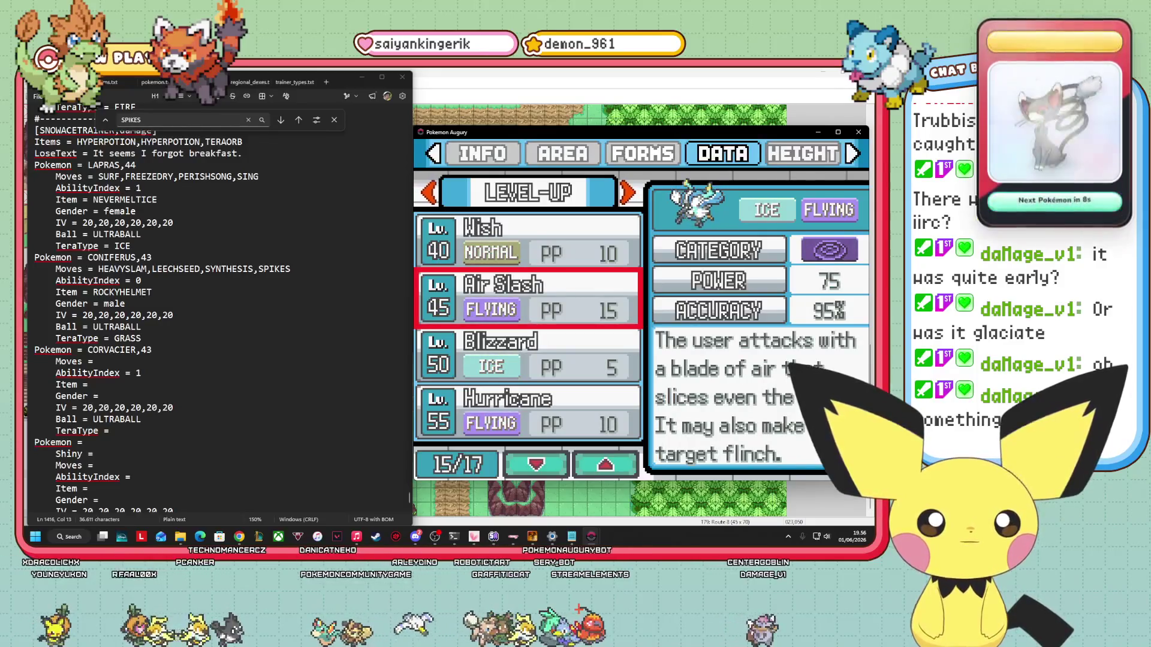
key("Down")
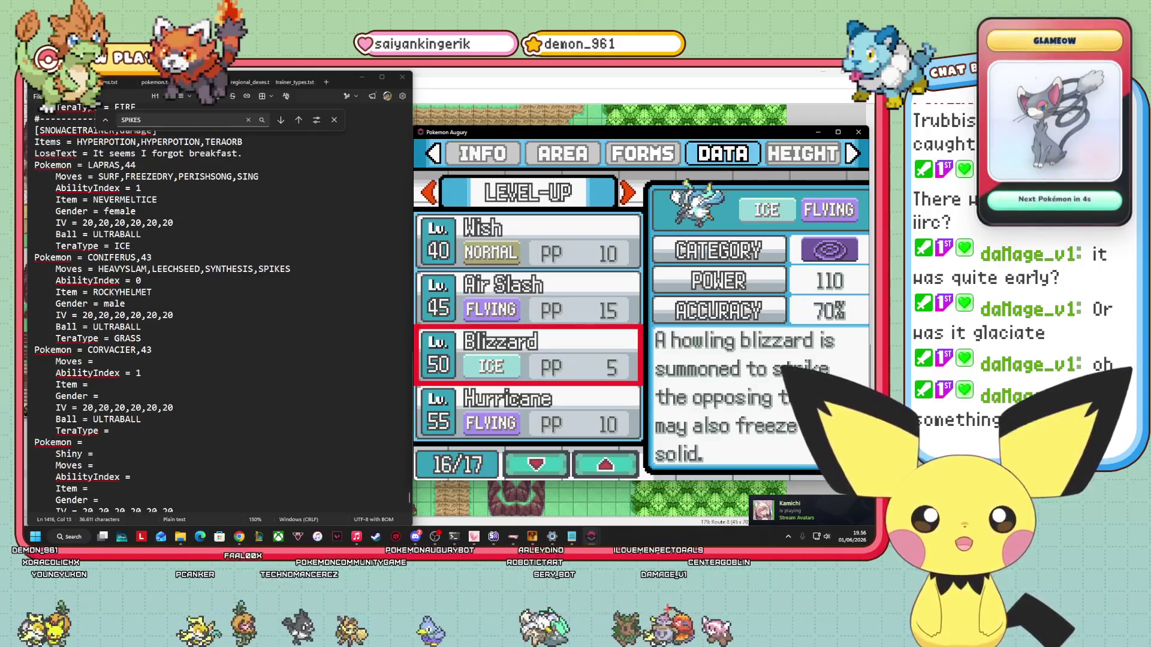
key("Right")
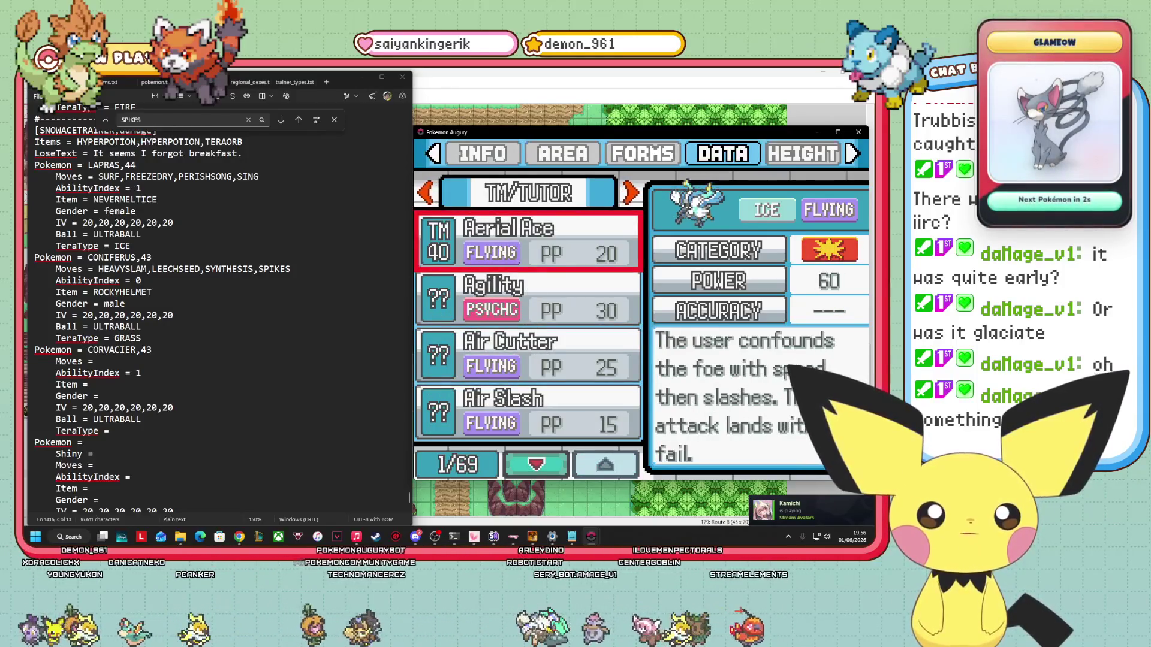
key("Left")
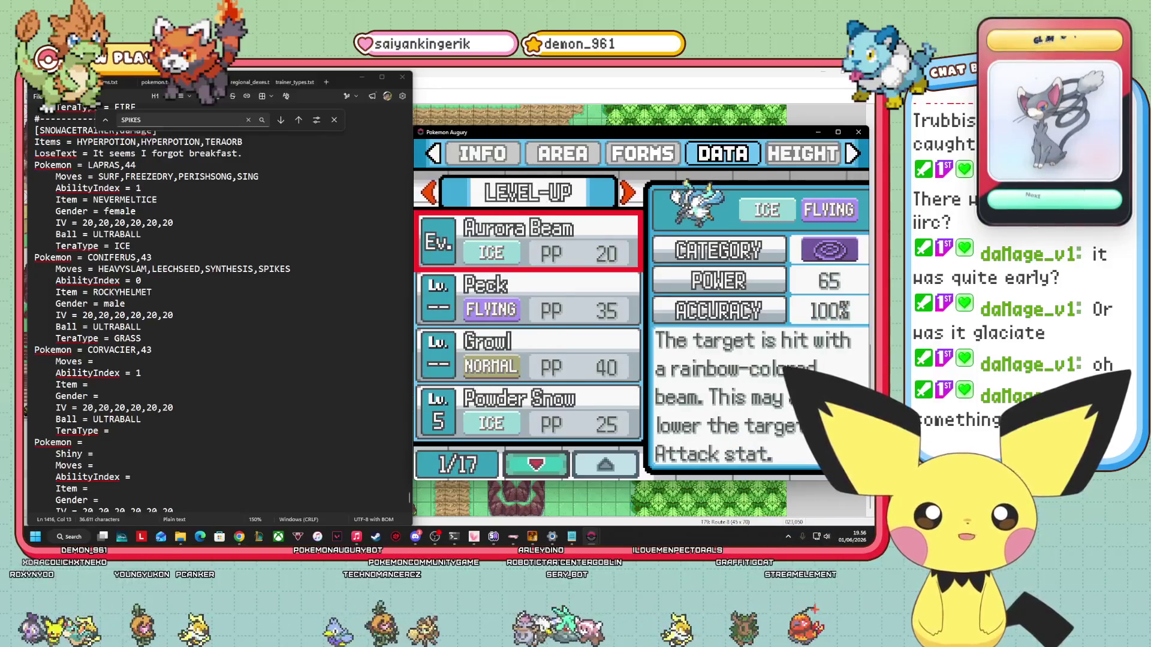
key("Up")
key("Up")
key("Up")
key("Up")
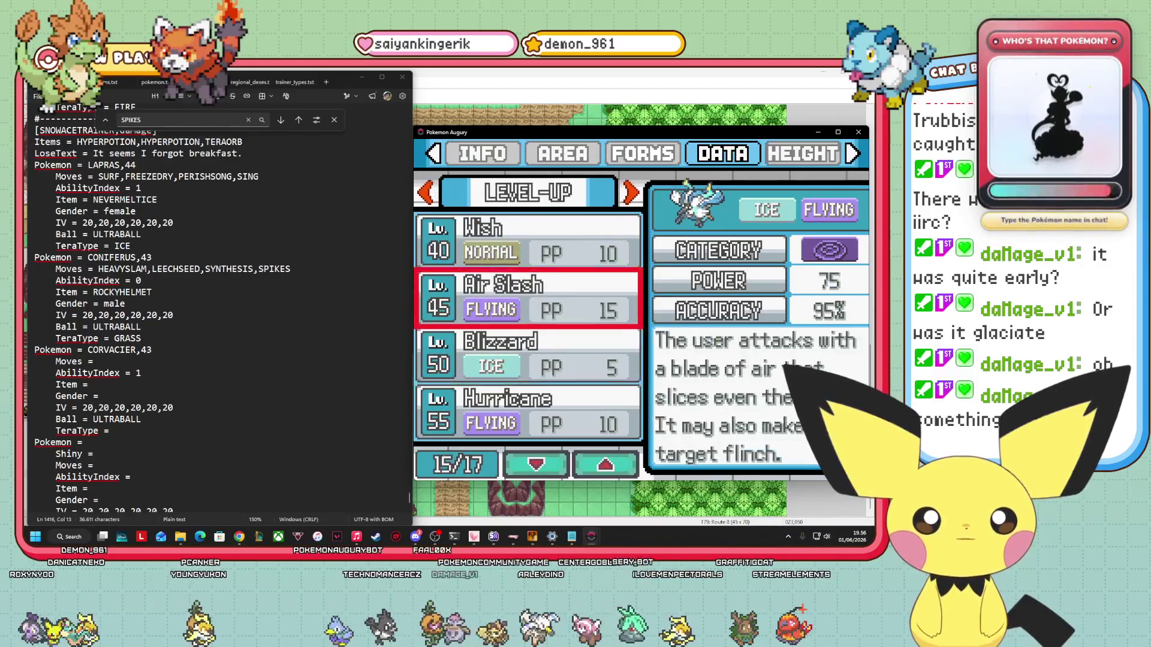
key("Up")
key("Up")
key("Up")
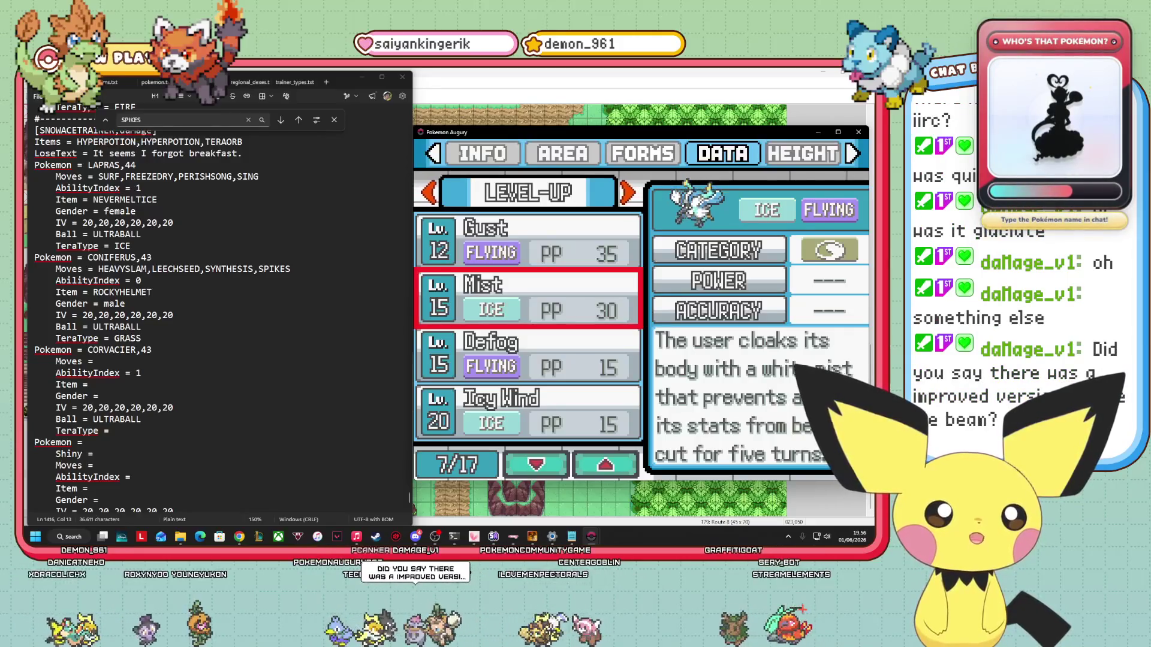
Compare Ice Beam (90 power, 100% accuracy) against Blizzard and Air Slash, ending on Ice Beam.
key("Down")
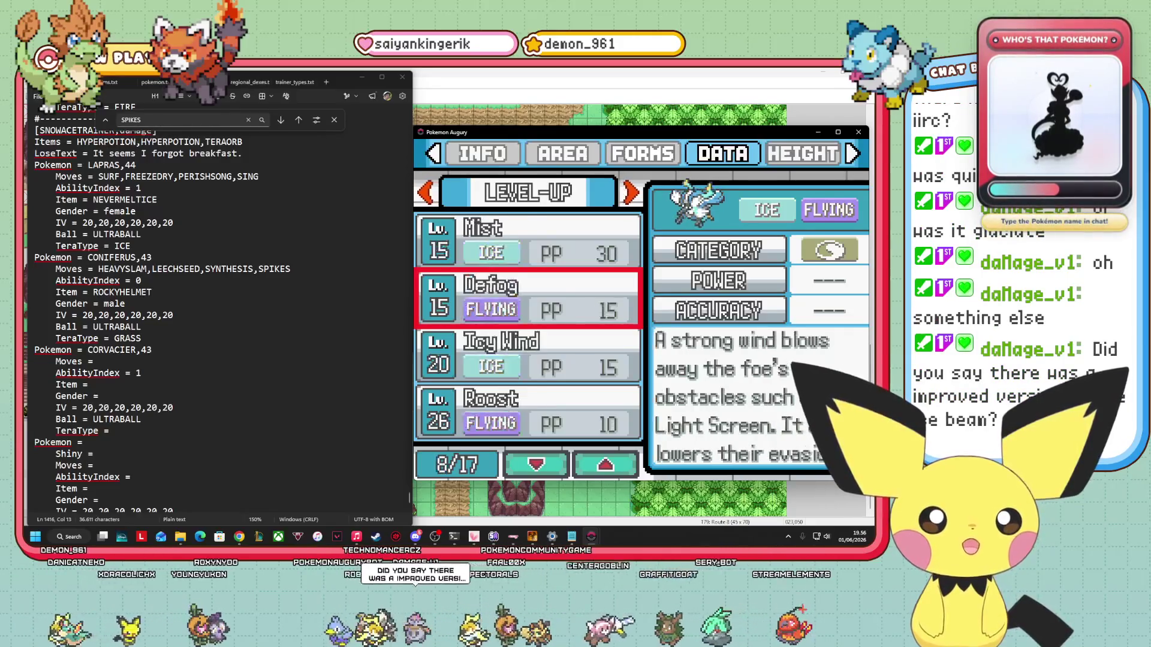
key("Down")
key("Down")
key("Down")
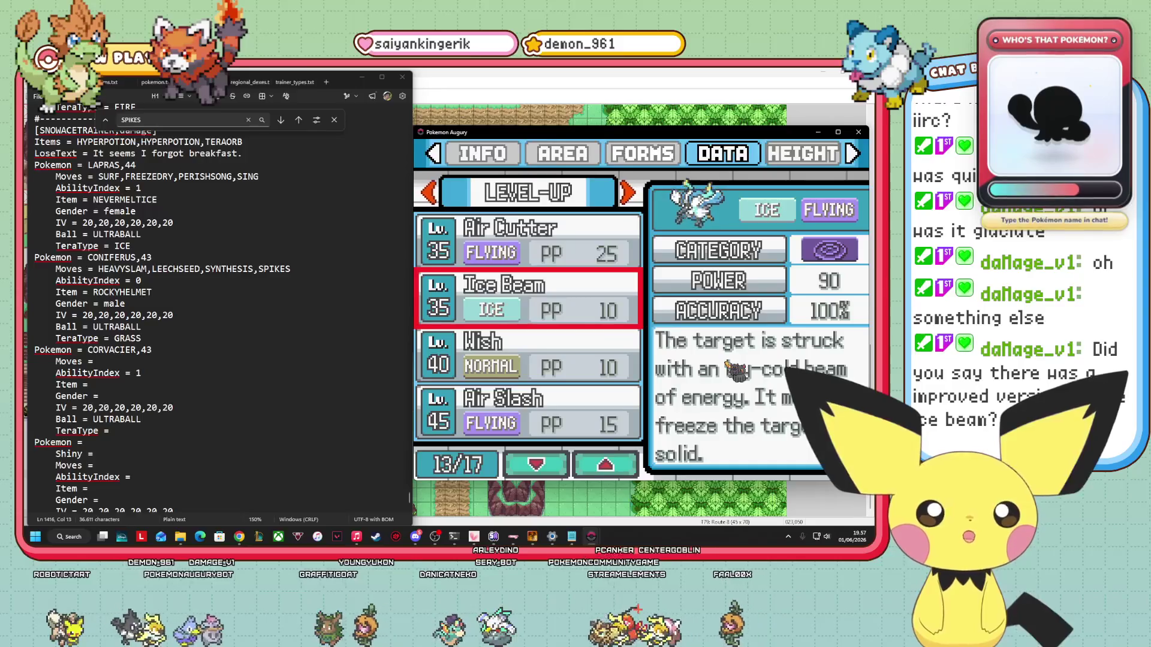
key("Down")
key("Down")
key("Down")
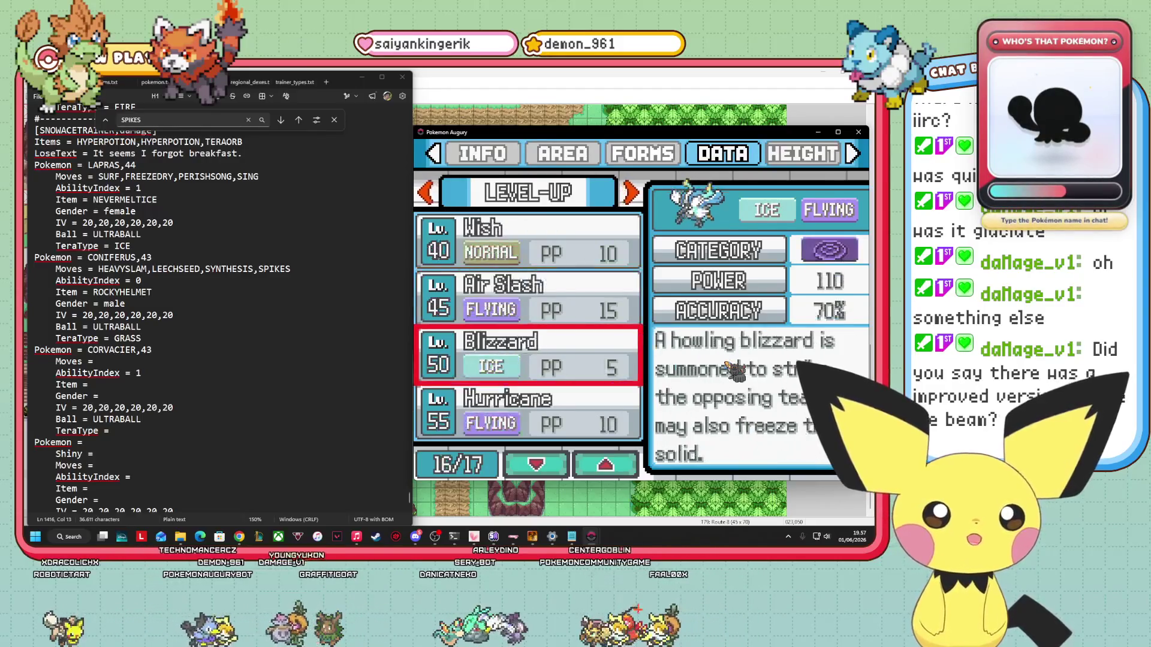
key("Up")
key("Up")
key("Up")
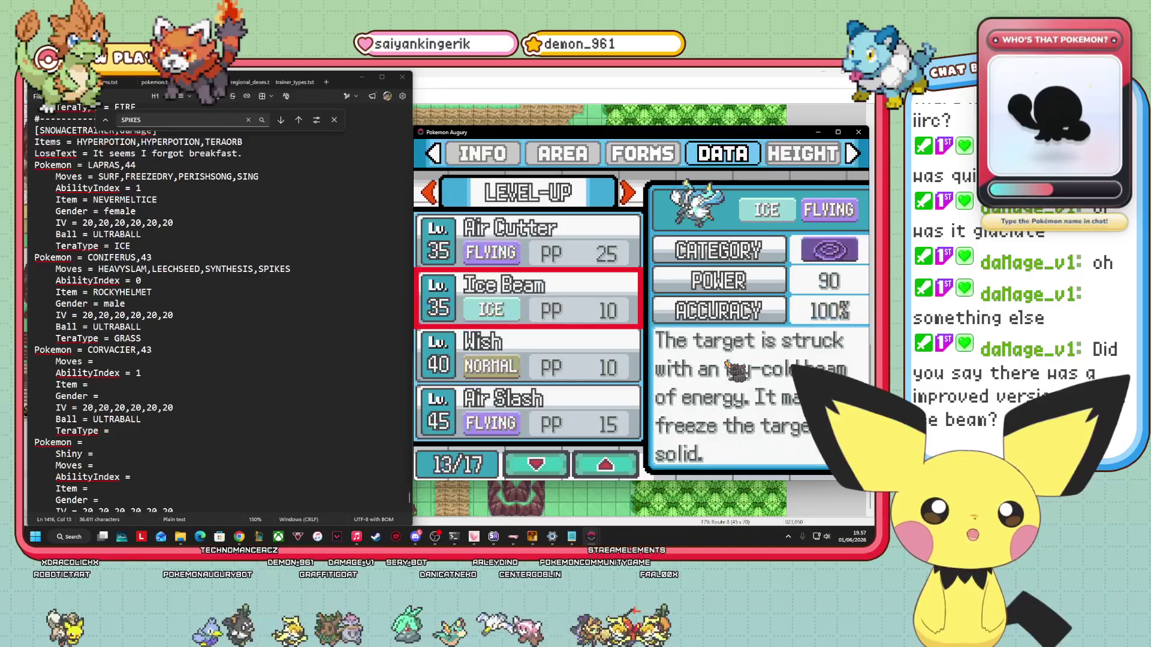
key("Down")
key("Down")
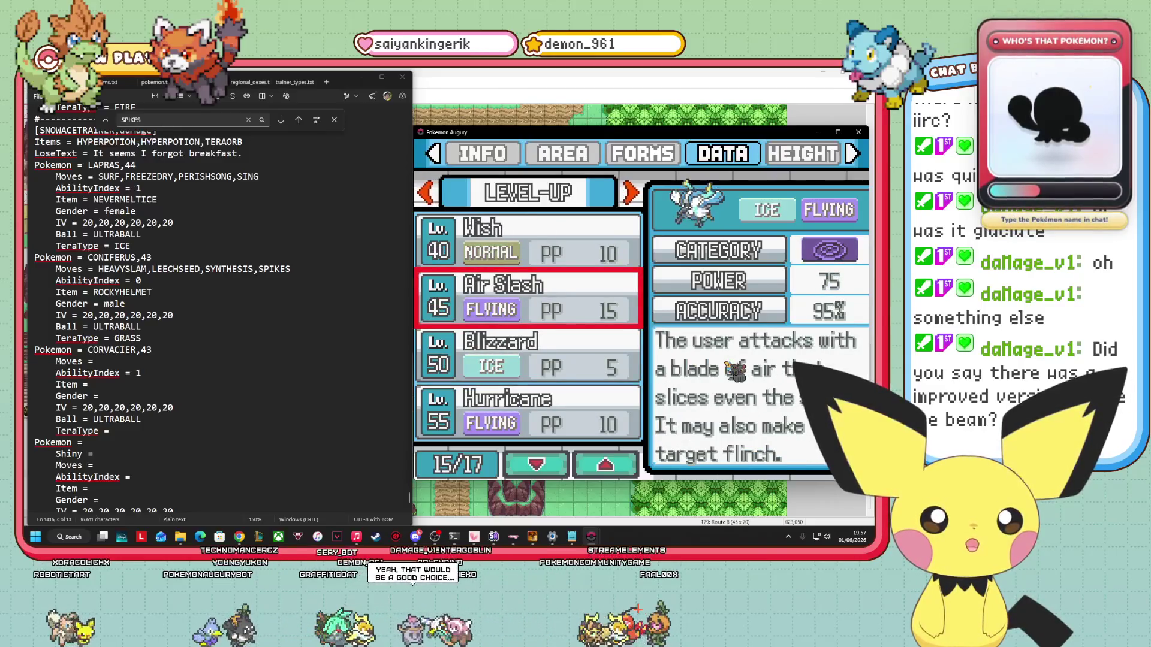
key("Down")
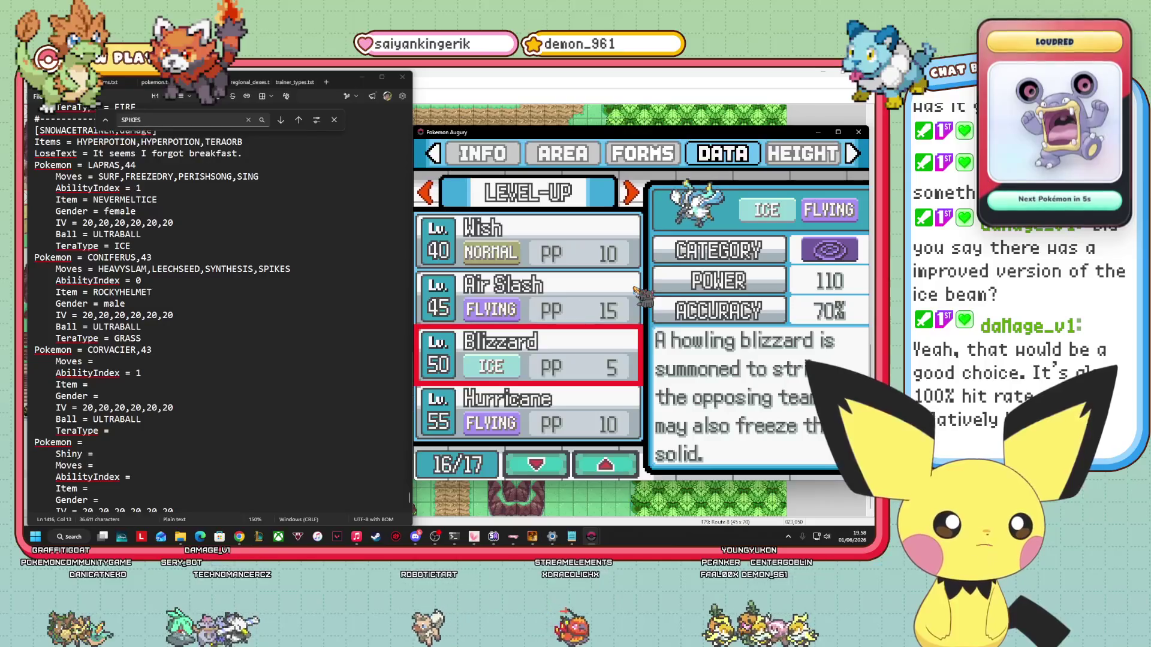
key("Up")
key("Up")
key("Up")
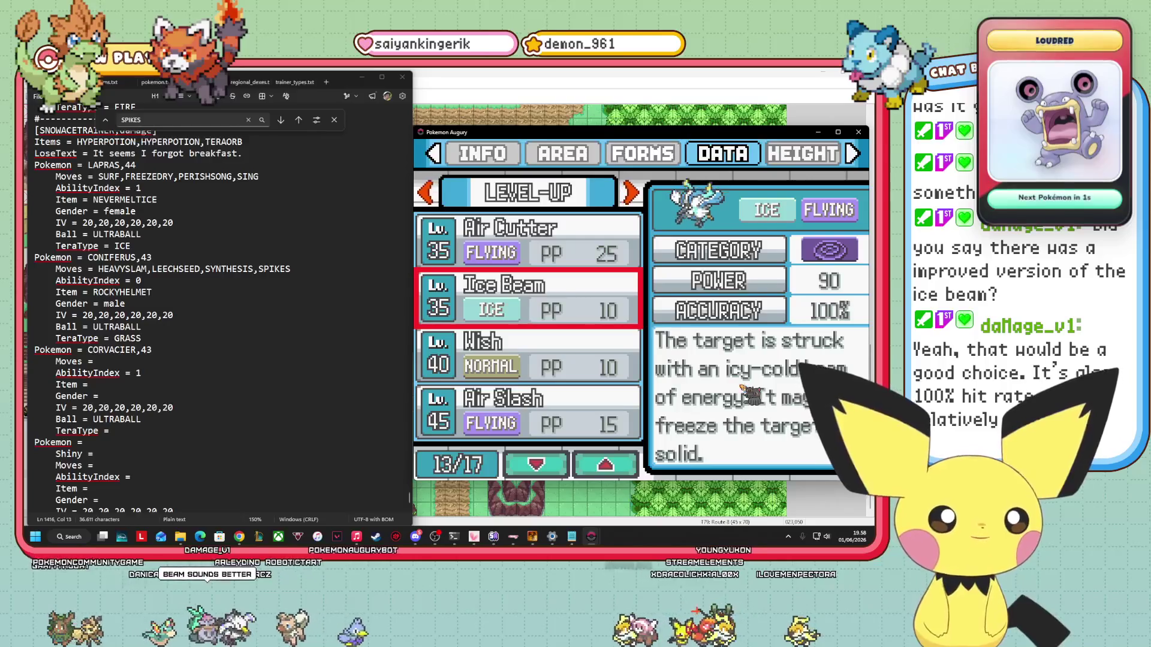
Enter ICEBEAM on CORVACIER's Moves line in the trainer file, then close the game's level-up list.
left_click(125, 360)
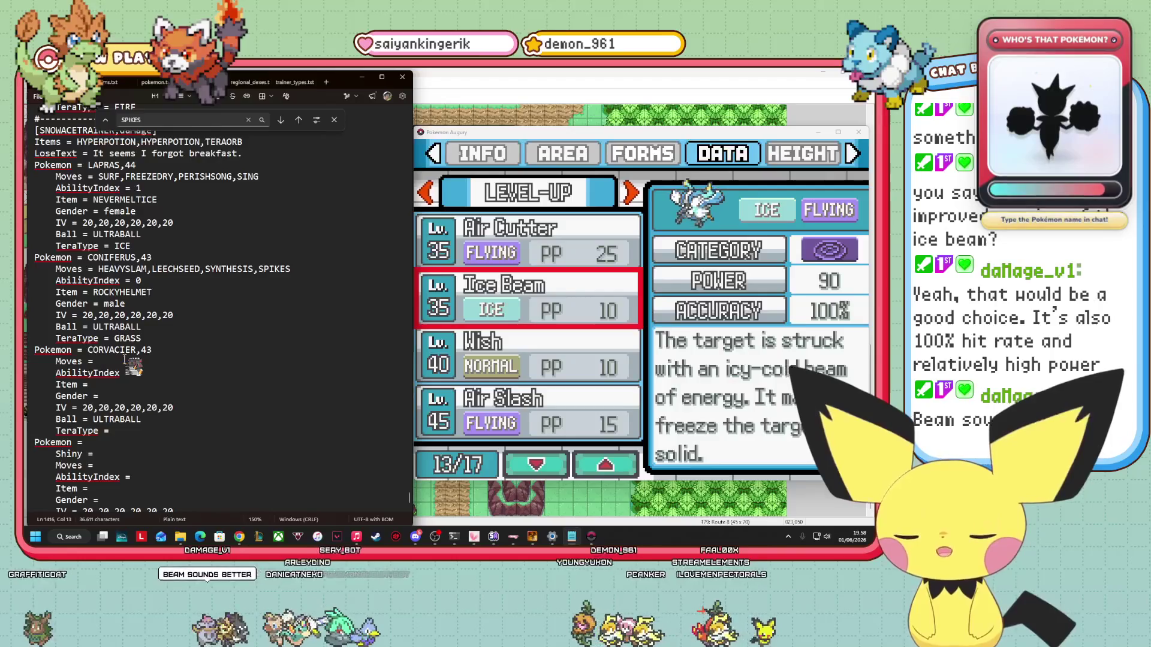
type("ICEBEAM")
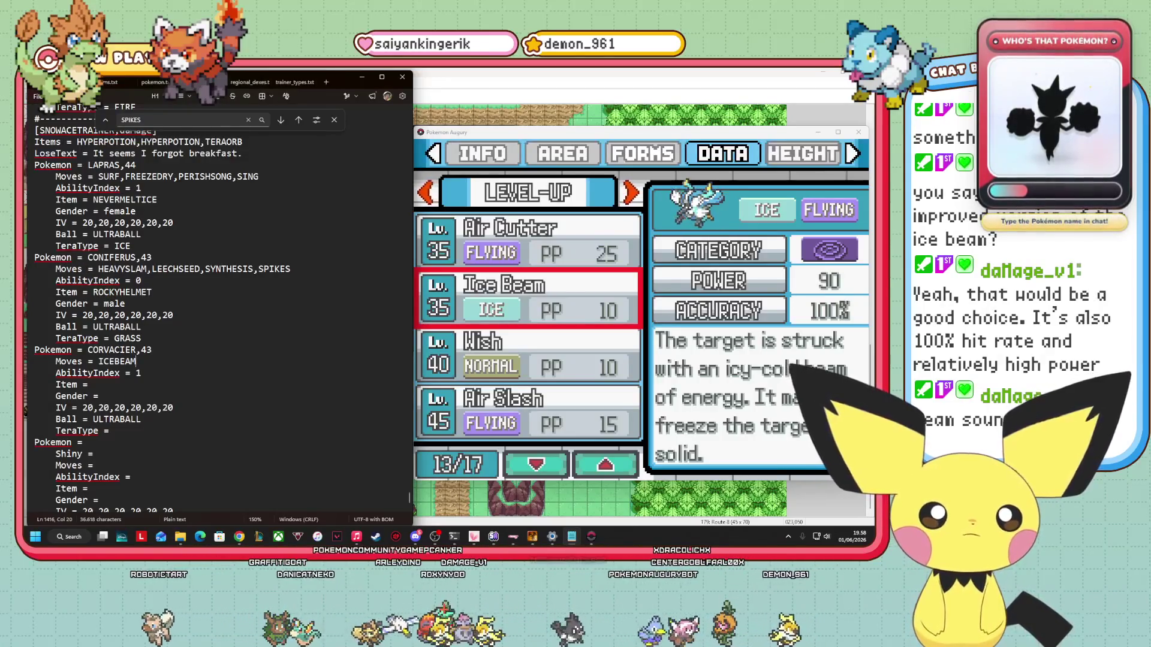
left_click(637, 370)
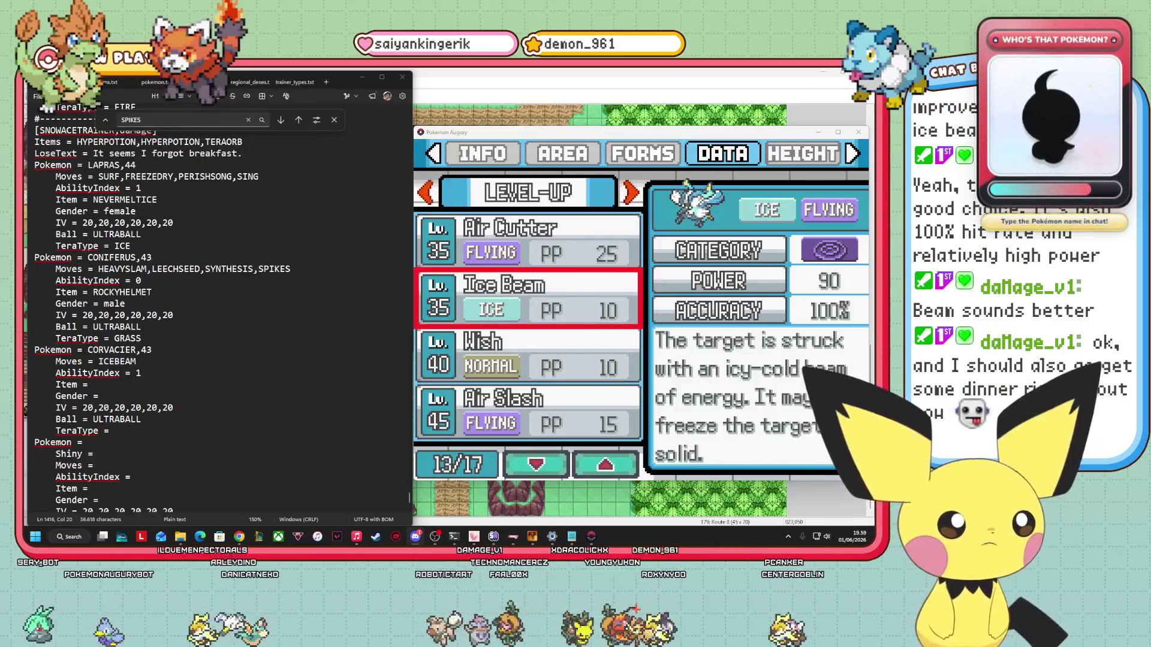
left_click(662, 223)
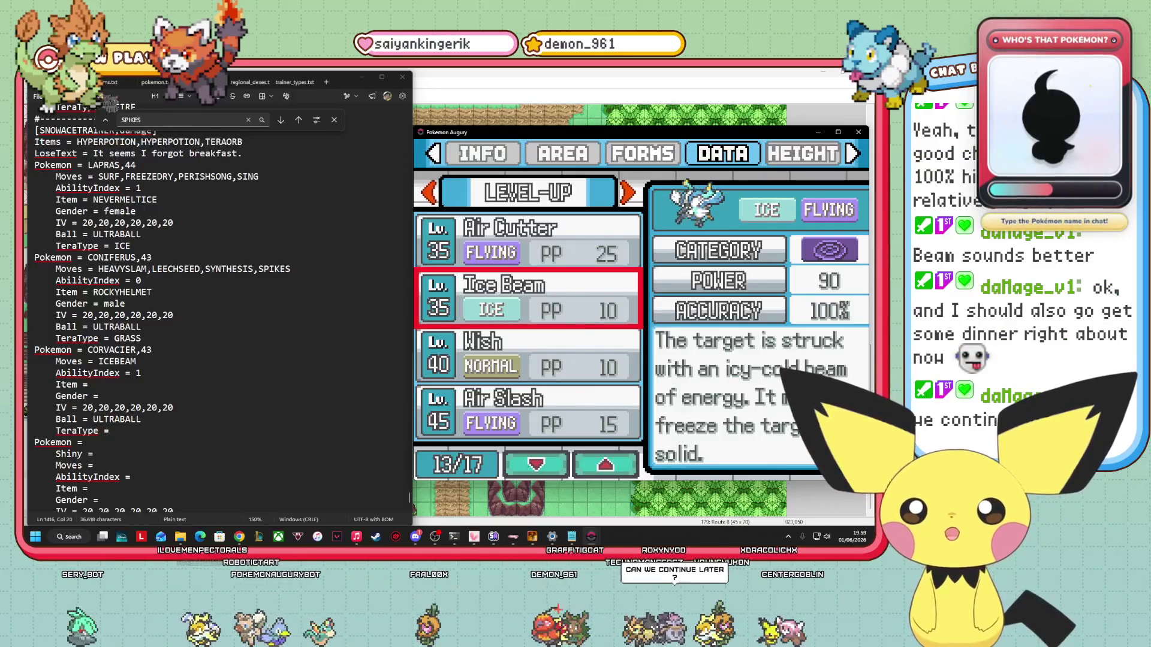
left_click(38, 97)
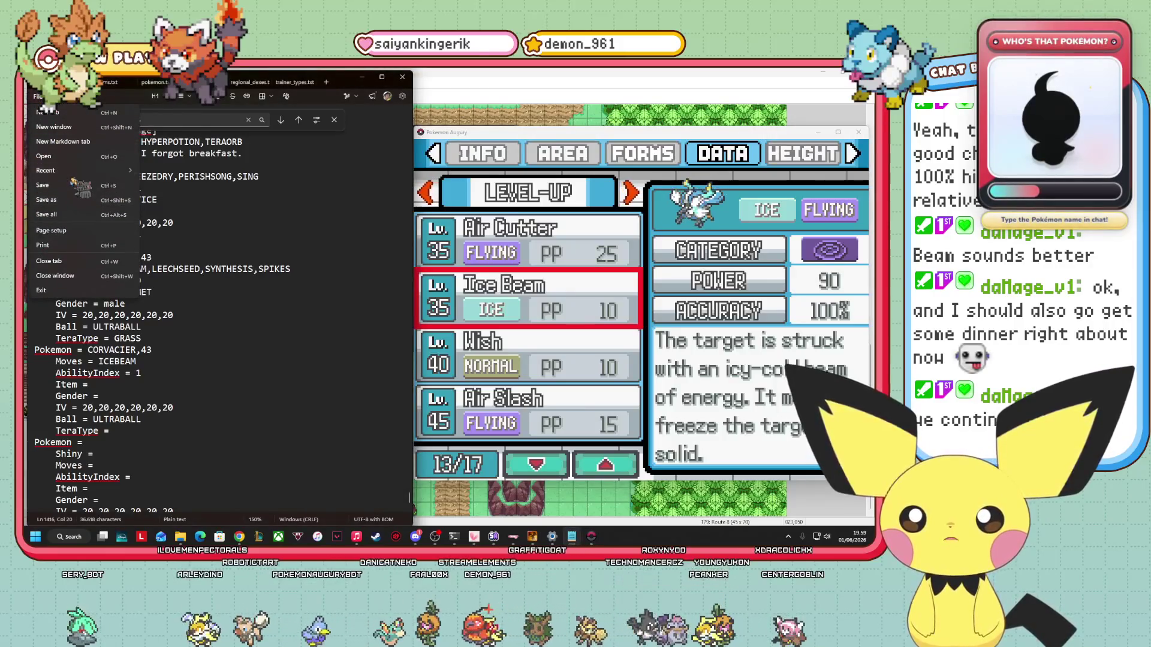
left_click(312, 188)
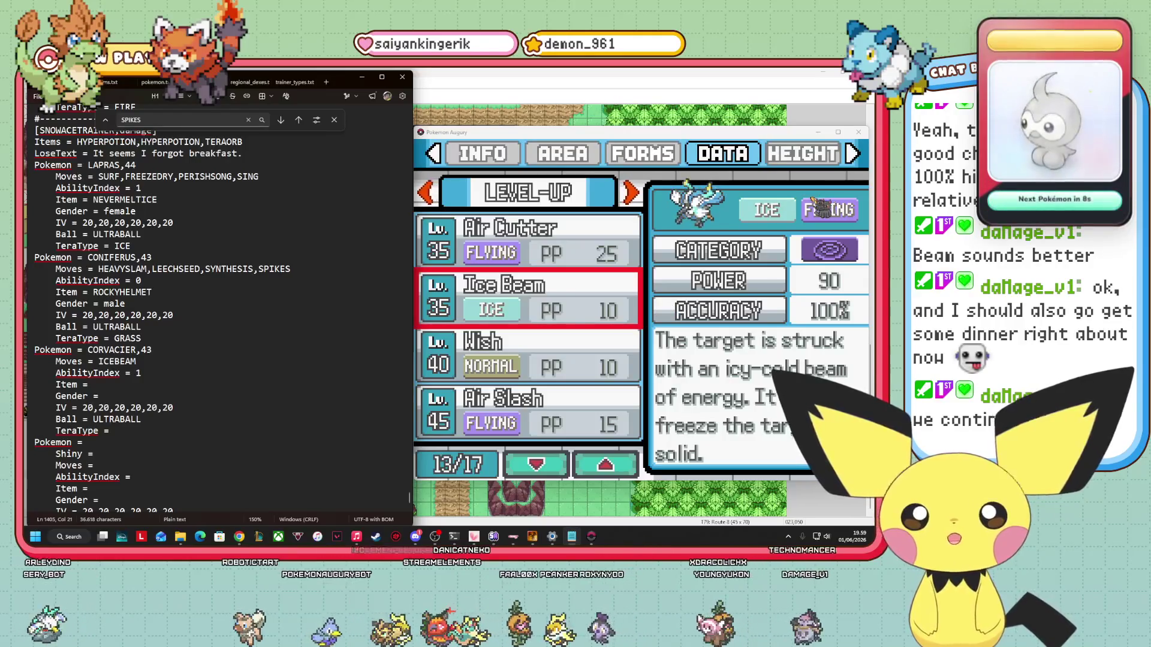
key("Escape")
key("Escape")
key("Escape")
key("Escape")
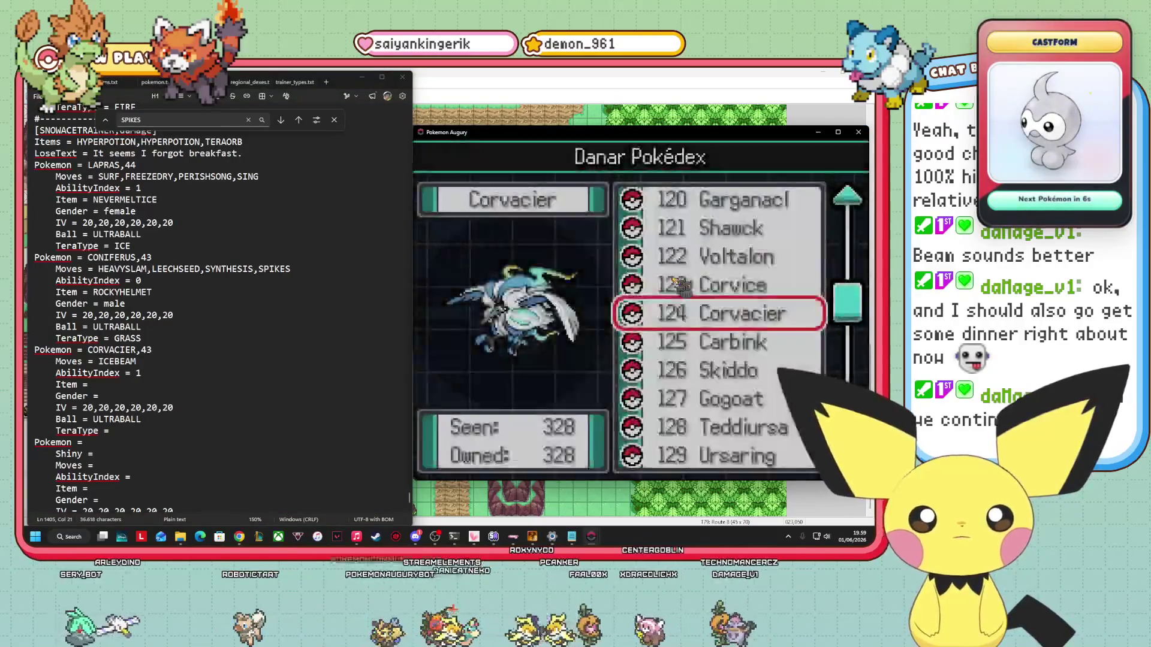
Leave the pause menu, walk the player through tall grass and along the dirt path, then close the game.
key("Right")
key("Right")
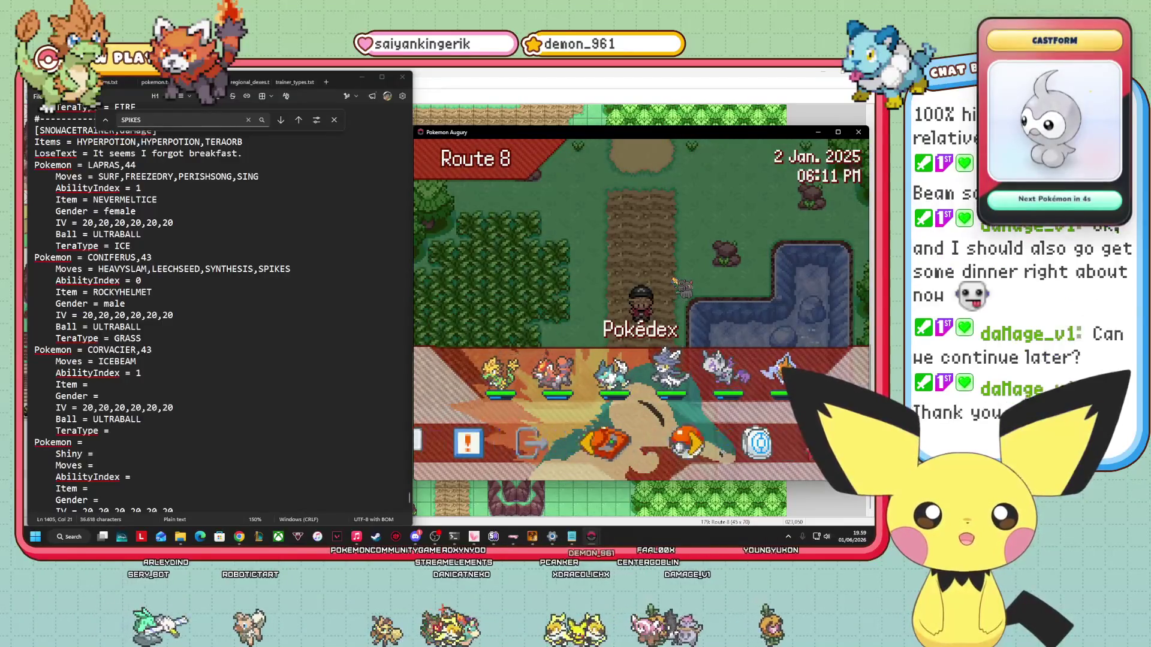
key("Right")
key("Return")
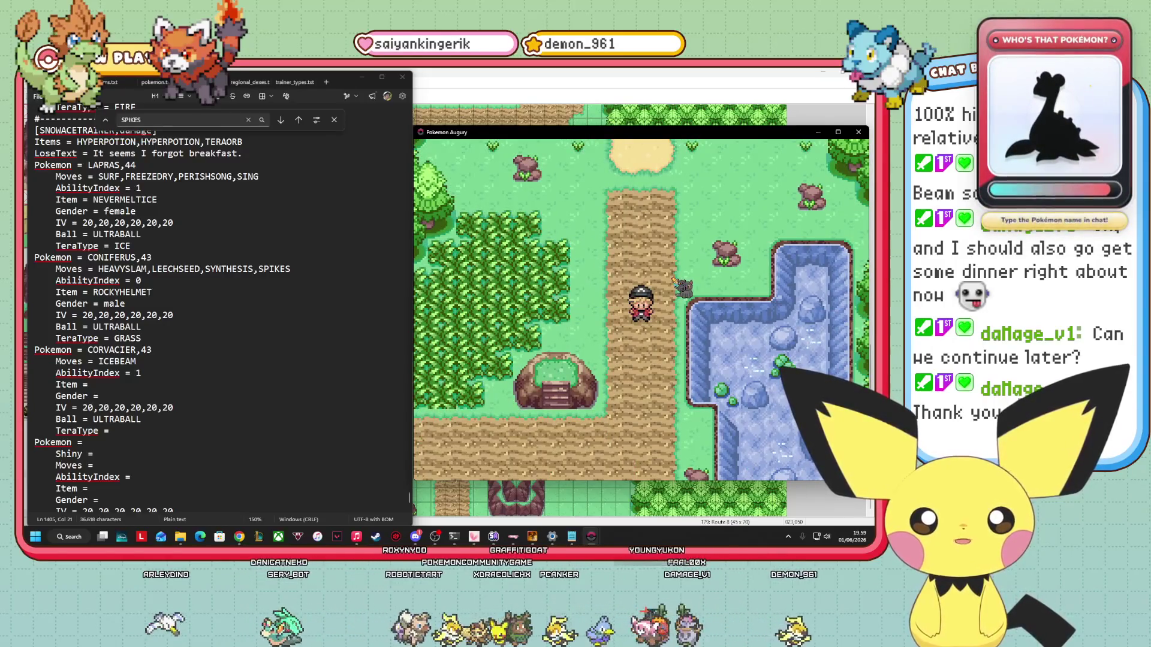
key("Left")
key("Left")
key("Left")
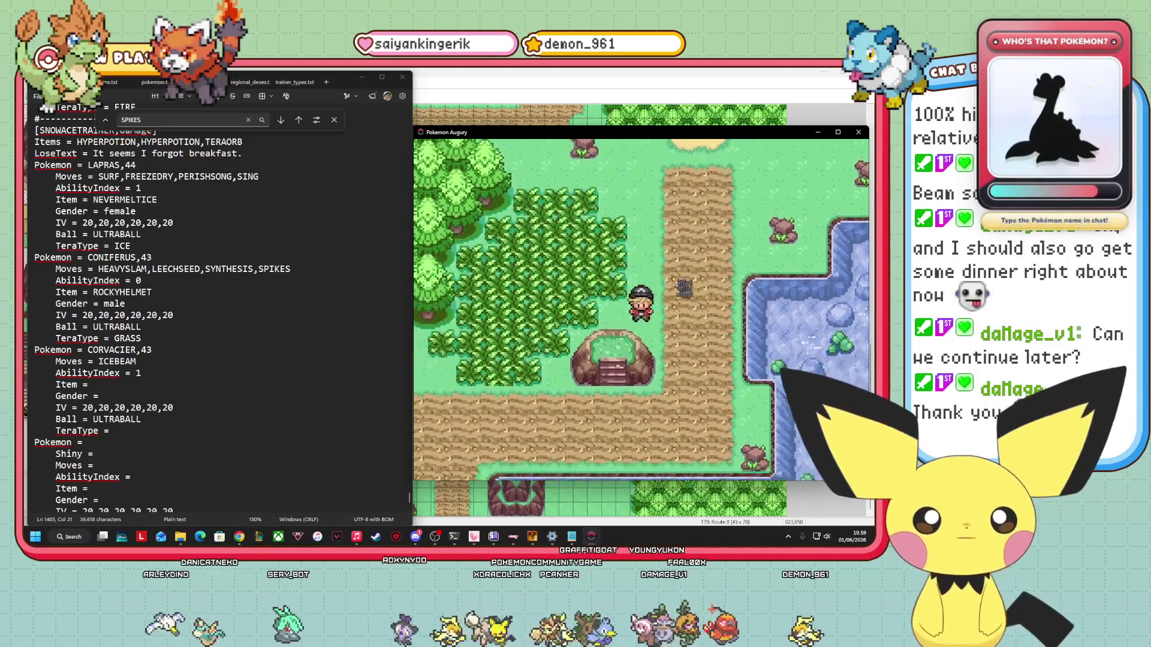
key("Right")
key("Right")
key("Right")
key("Up")
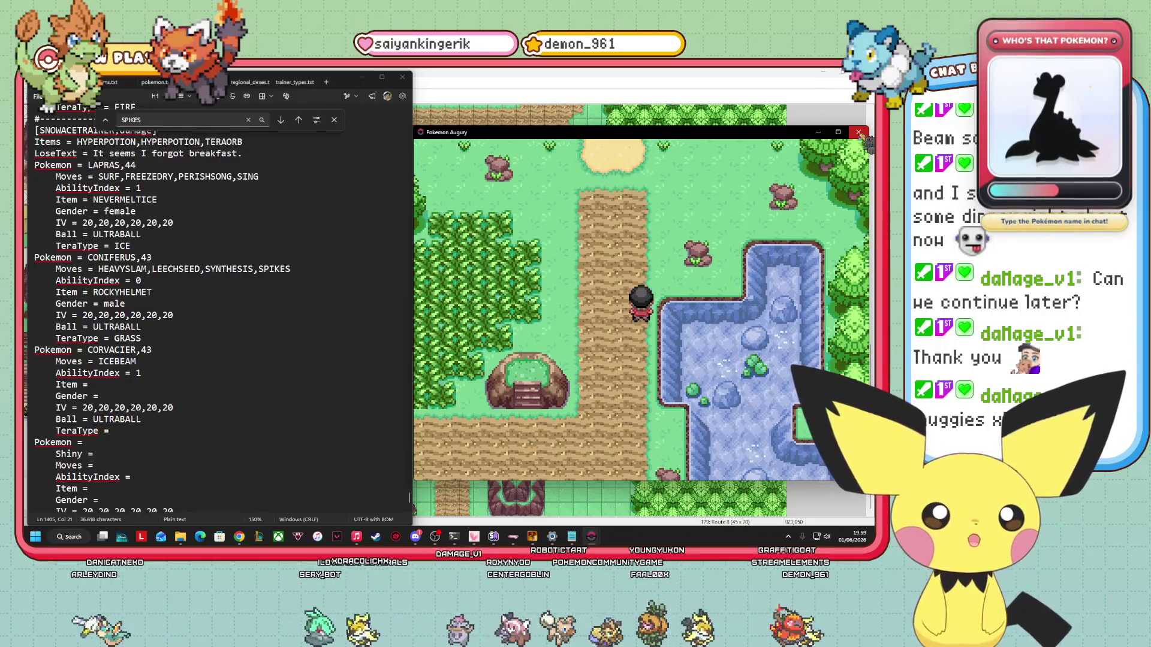
left_click(858, 132)
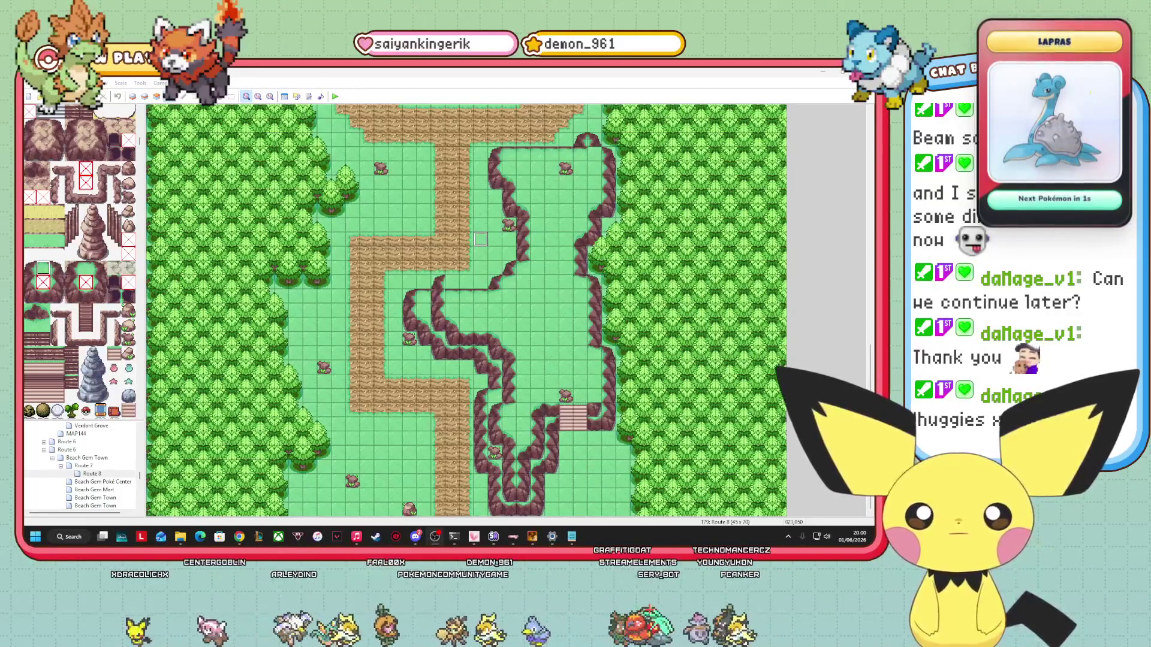
Switch to Layer 2 and test a grass tile on the map, then undo it.
scroll(481, 239, "up", 10)
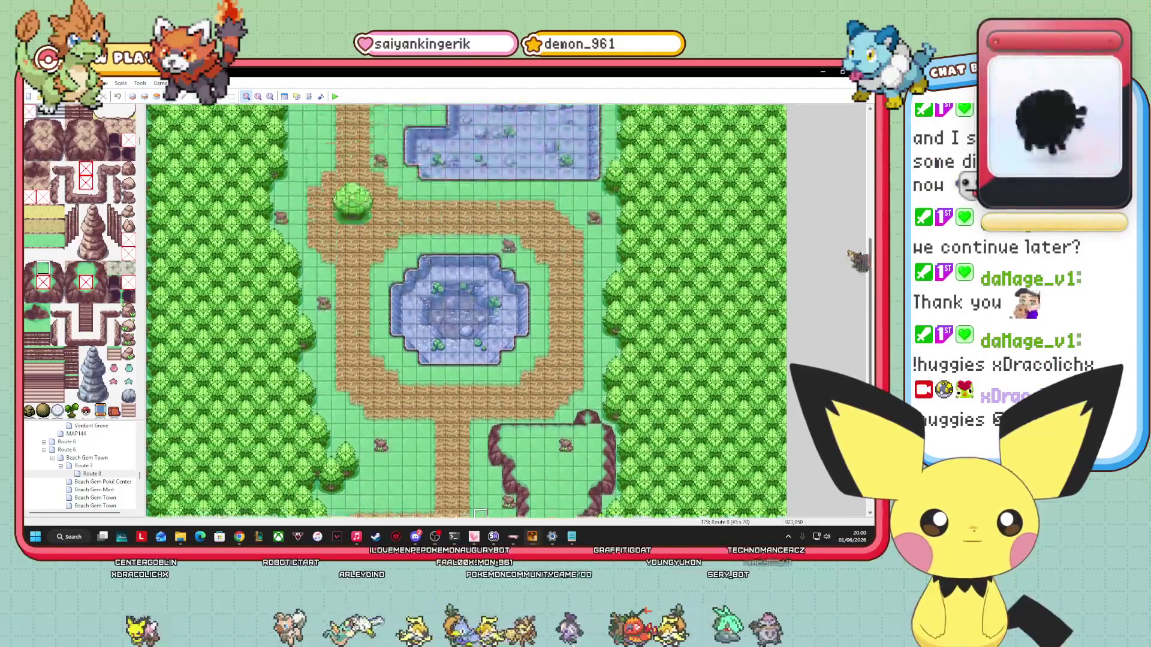
scroll(466, 310, "up", 5)
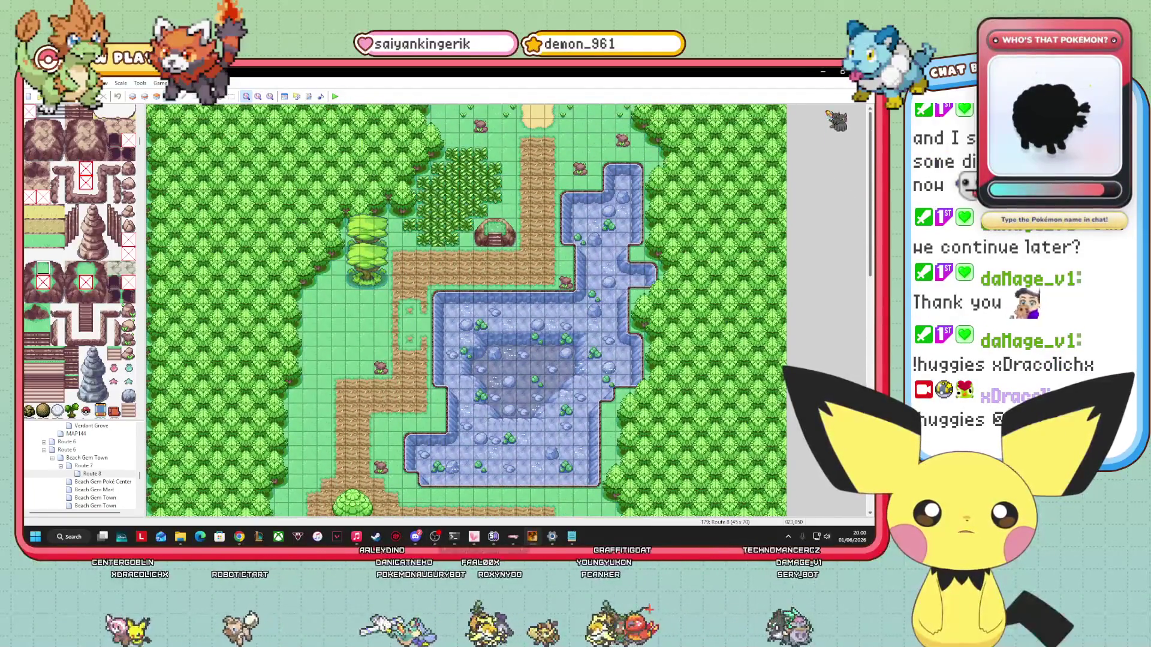
scroll(829, 114, "down", 2)
scroll(829, 115, "up", 2)
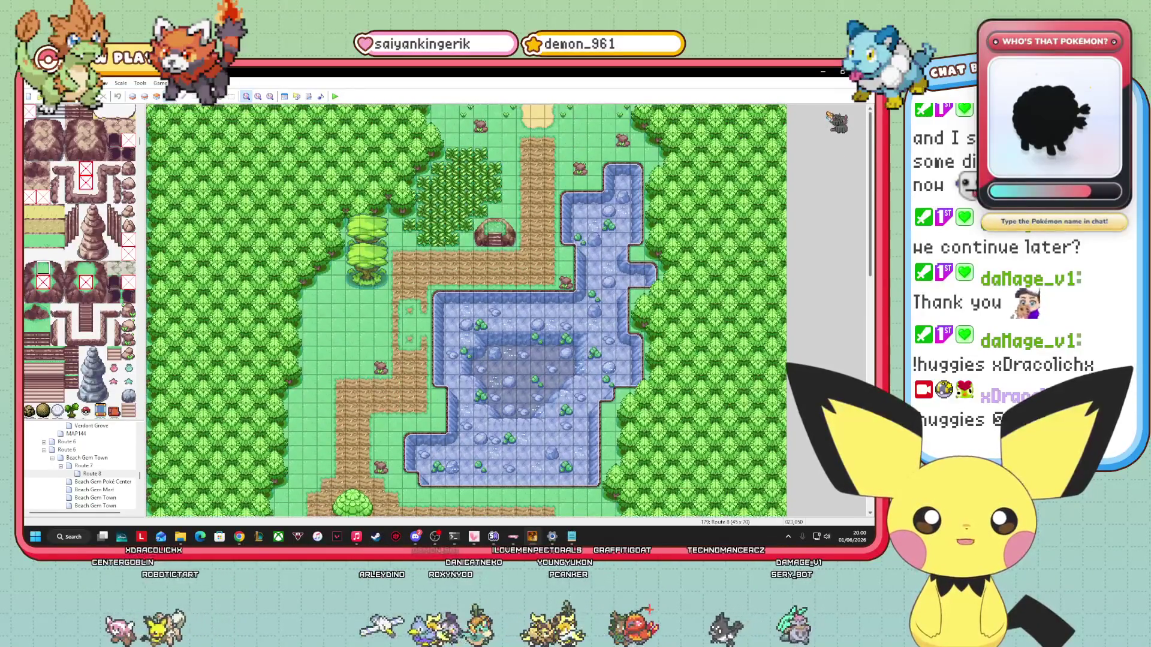
scroll(817, 299, "down", 15)
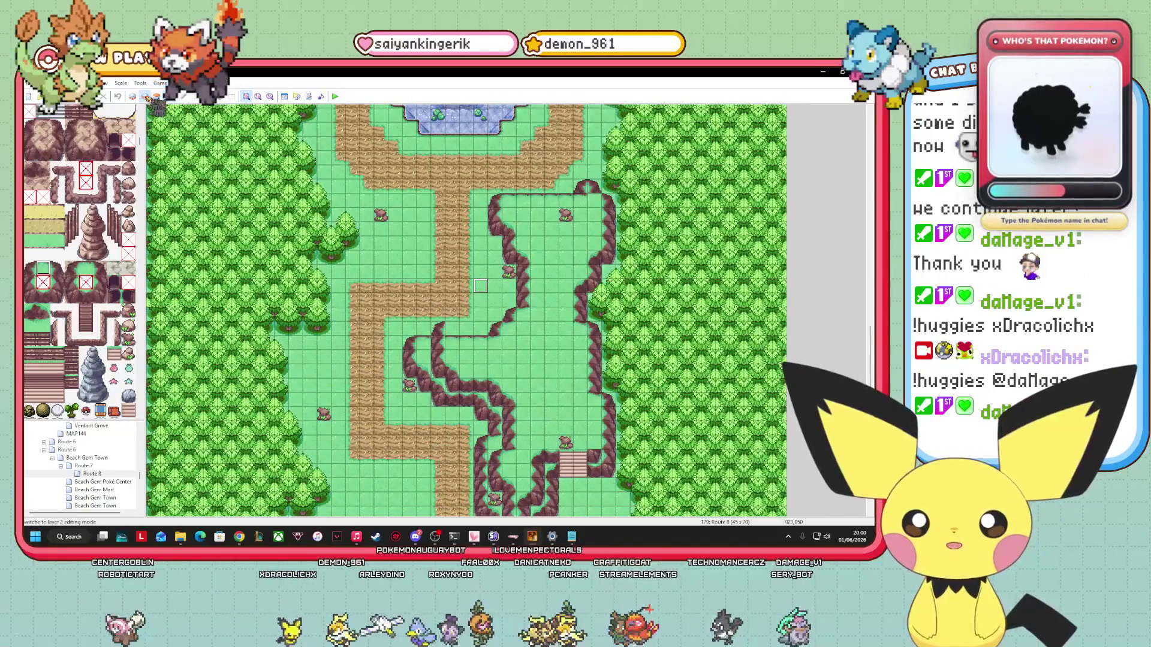
left_click(145, 97)
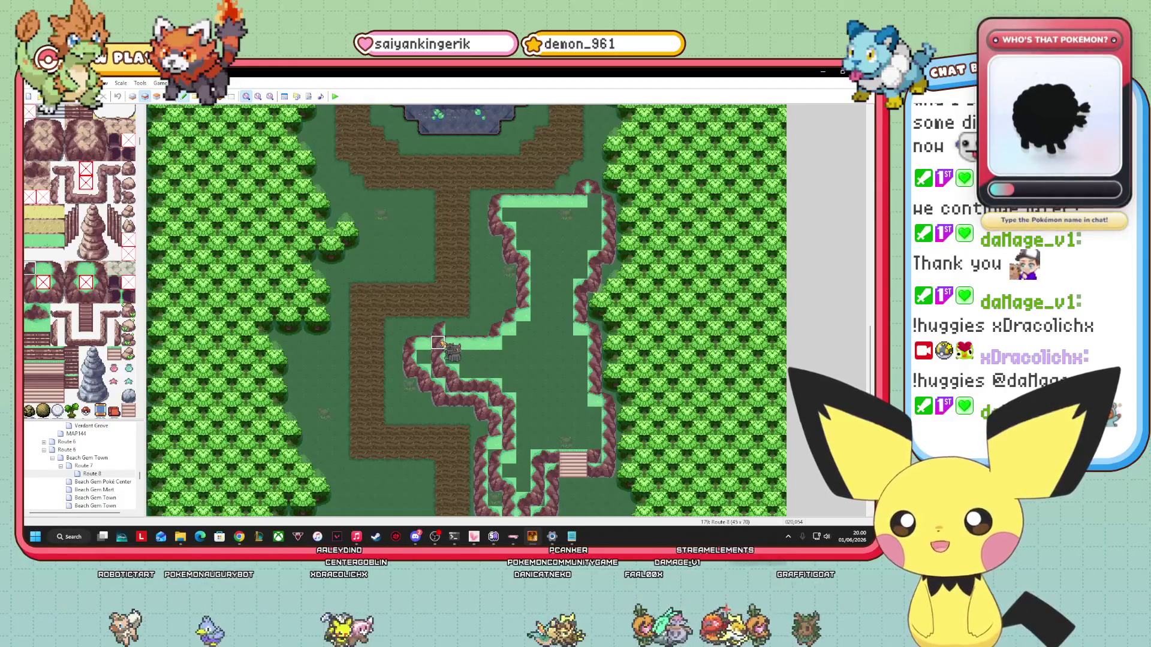
left_click(438, 343)
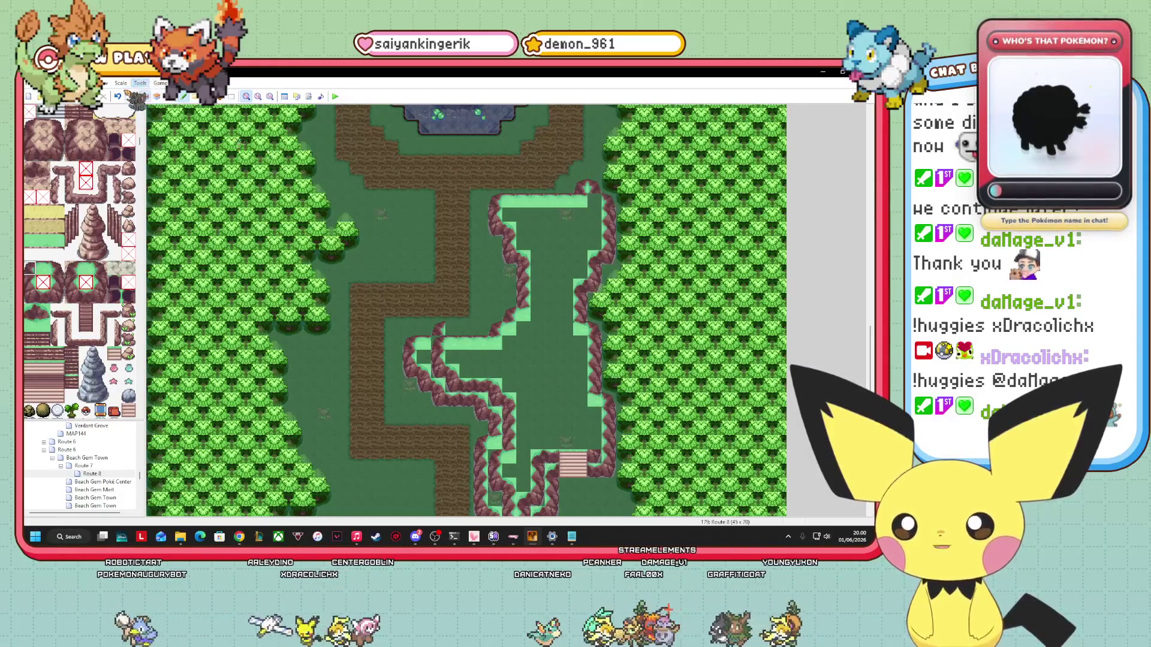
left_click(117, 95)
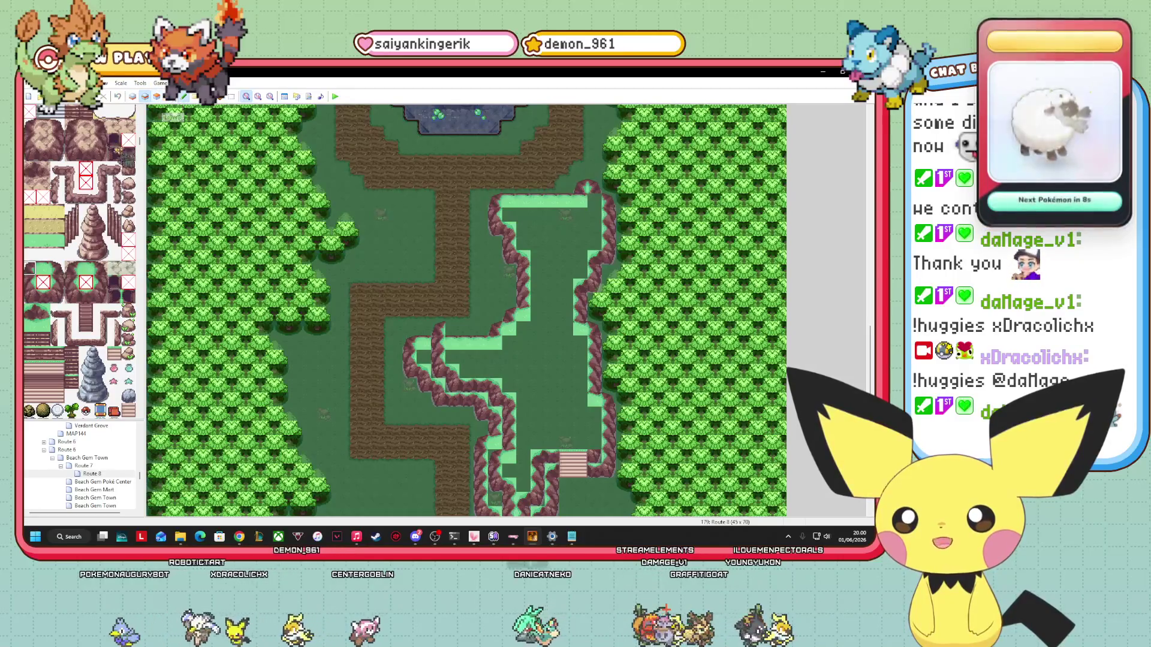
Scroll the tileset and select a rock tile.
scroll(81, 257, "up", 10)
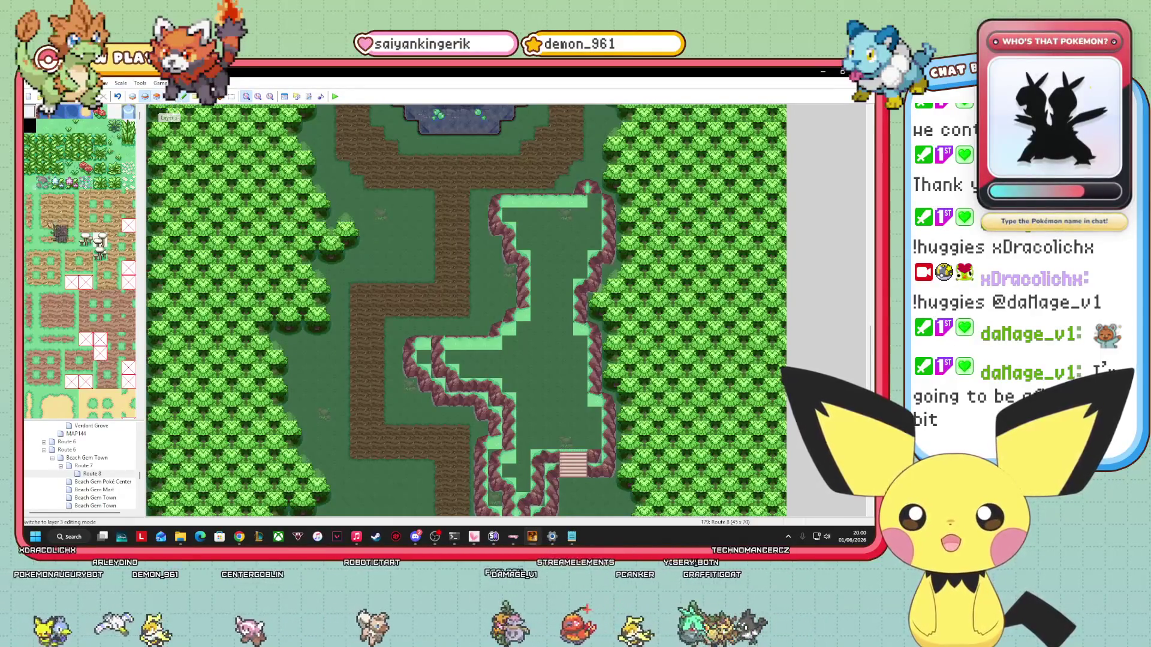
scroll(80, 261, "down", 10)
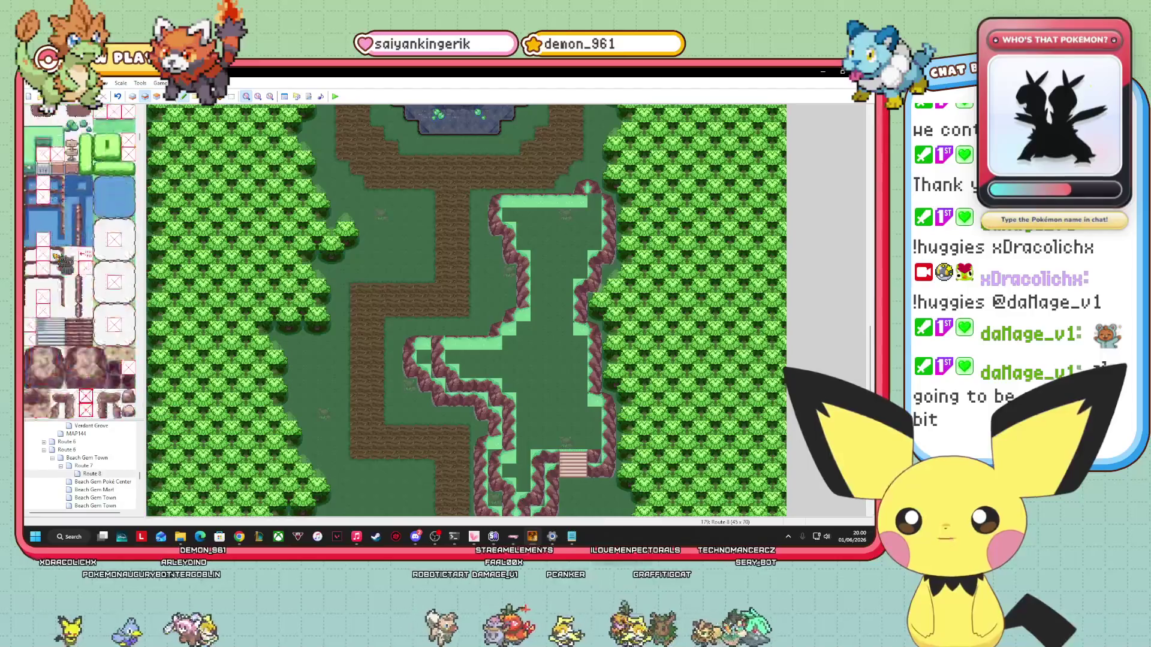
scroll(55, 253, "down", 5)
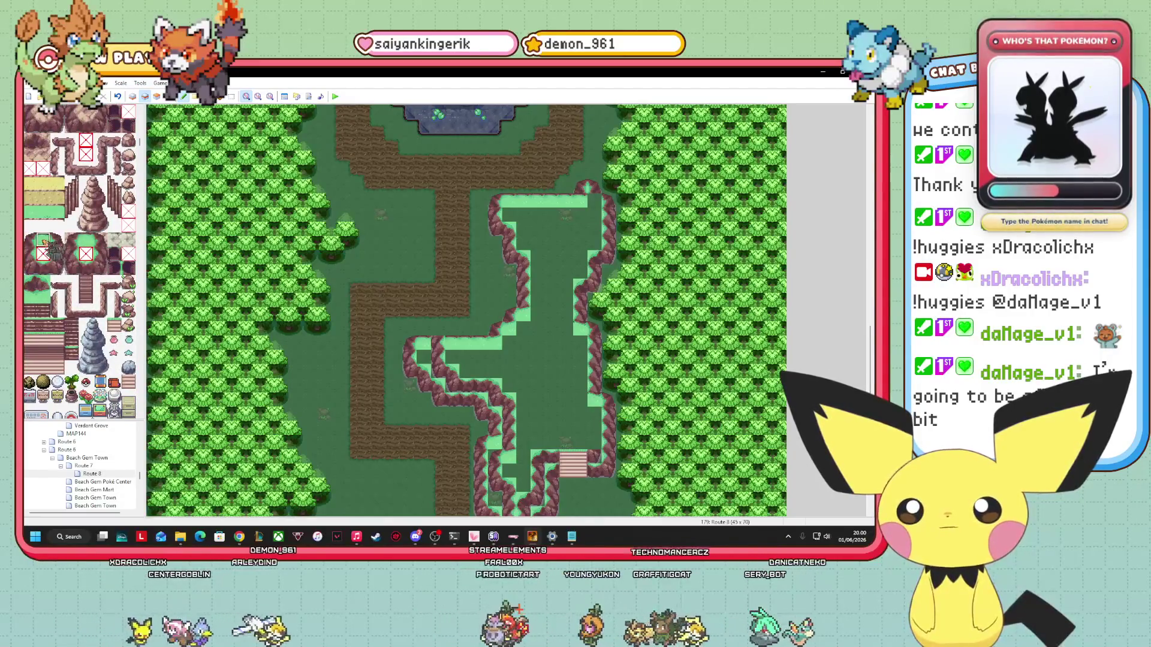
left_click(44, 240)
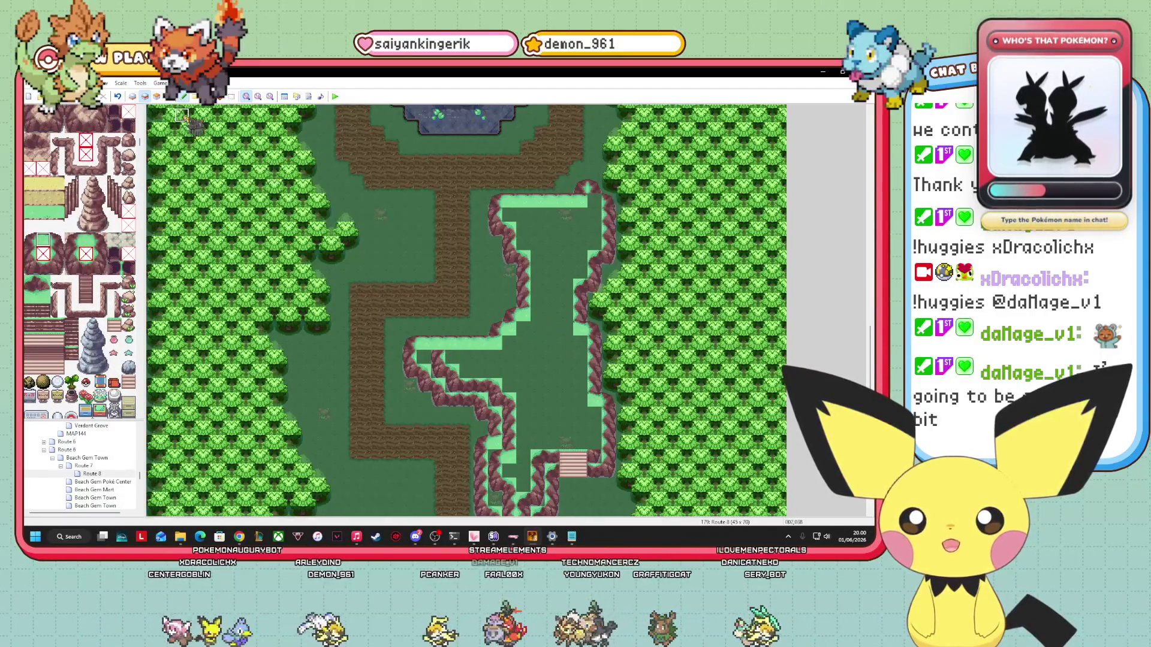
key("F8")
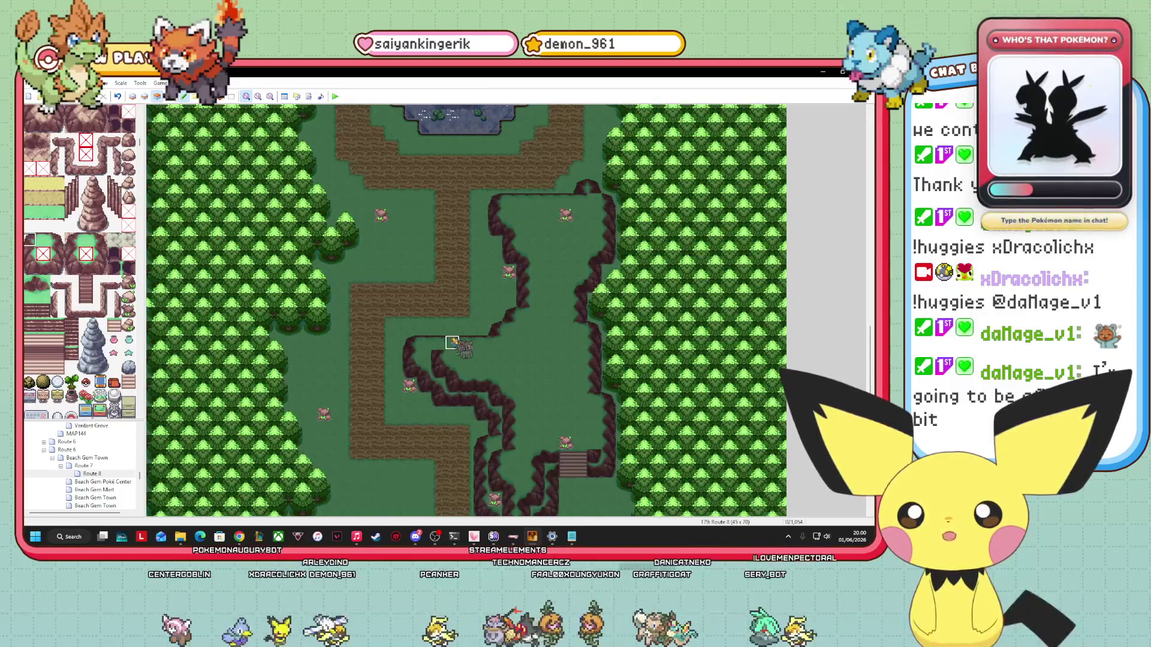
Move the dark character event onto the upper cliff ledge, nudging it one tile left.
left_click_drag(454, 343, 616, 371)
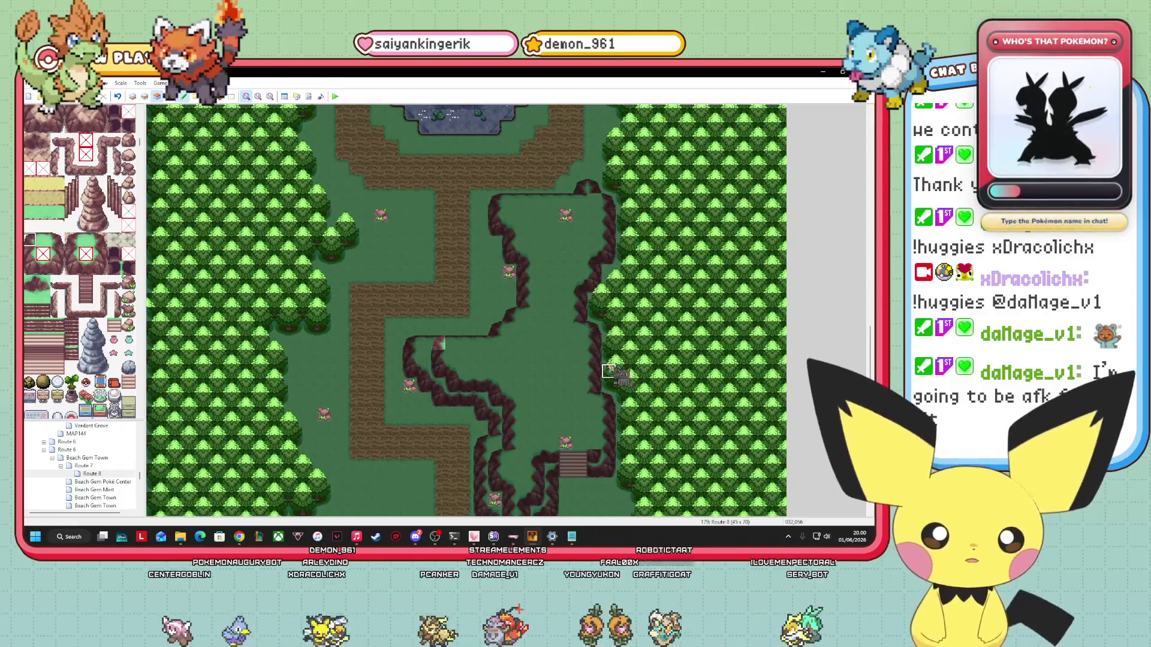
left_click(178, 99)
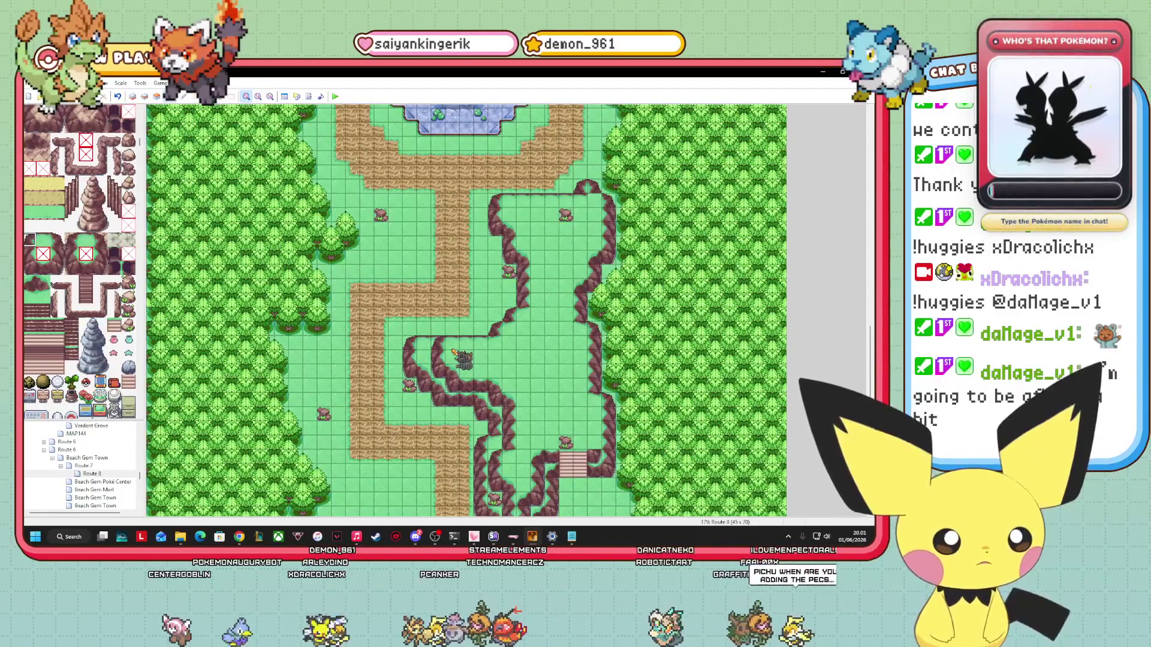
left_click_drag(454, 352, 414, 335)
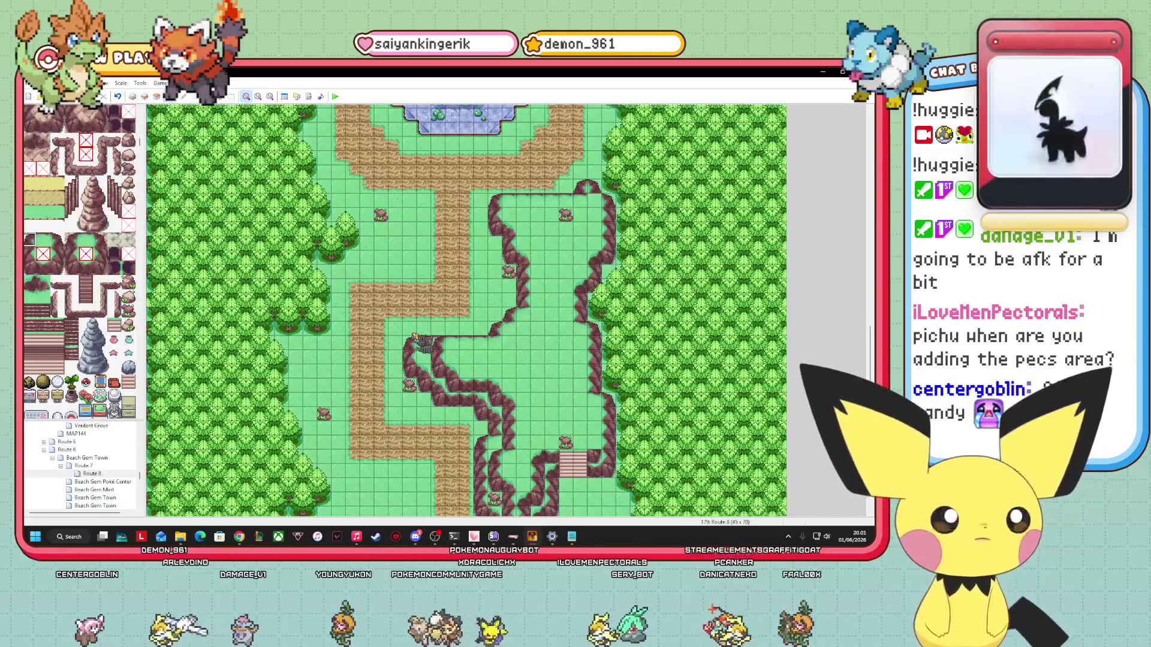
left_click_drag(414, 335, 405, 336)
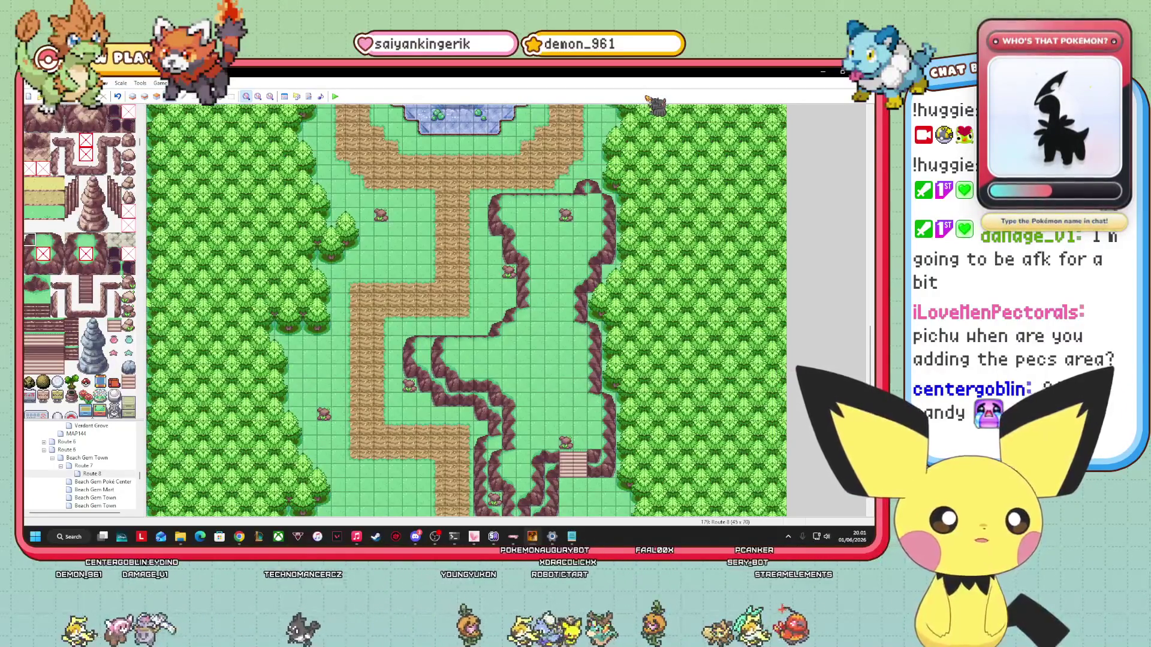
left_click(134, 96)
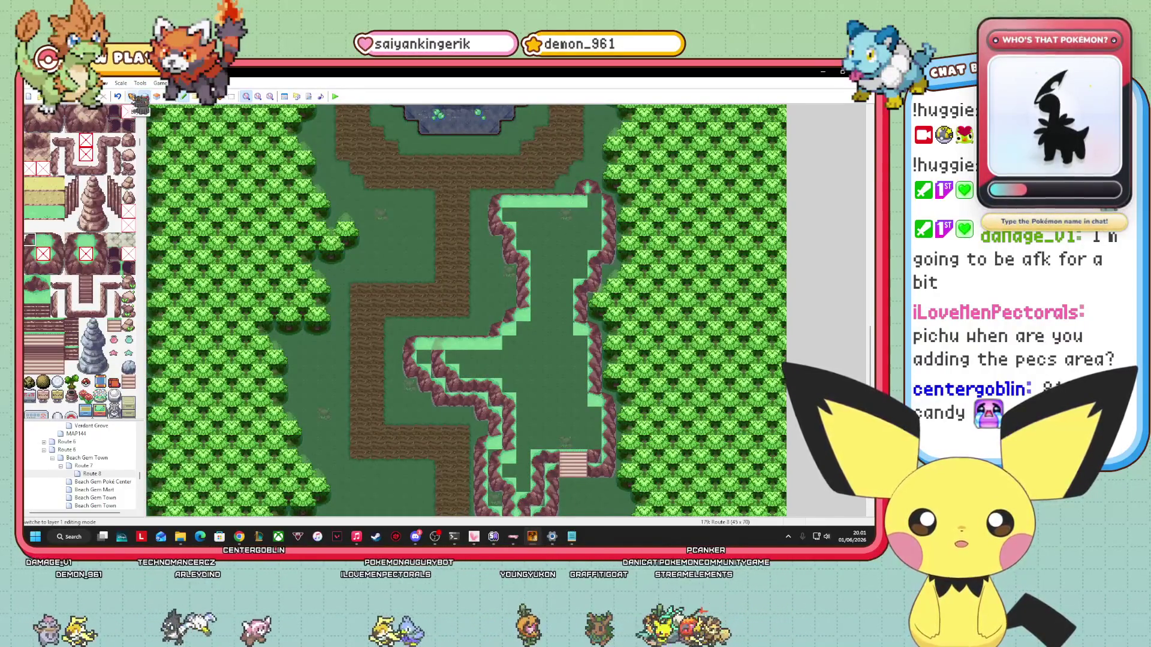
left_click(170, 98)
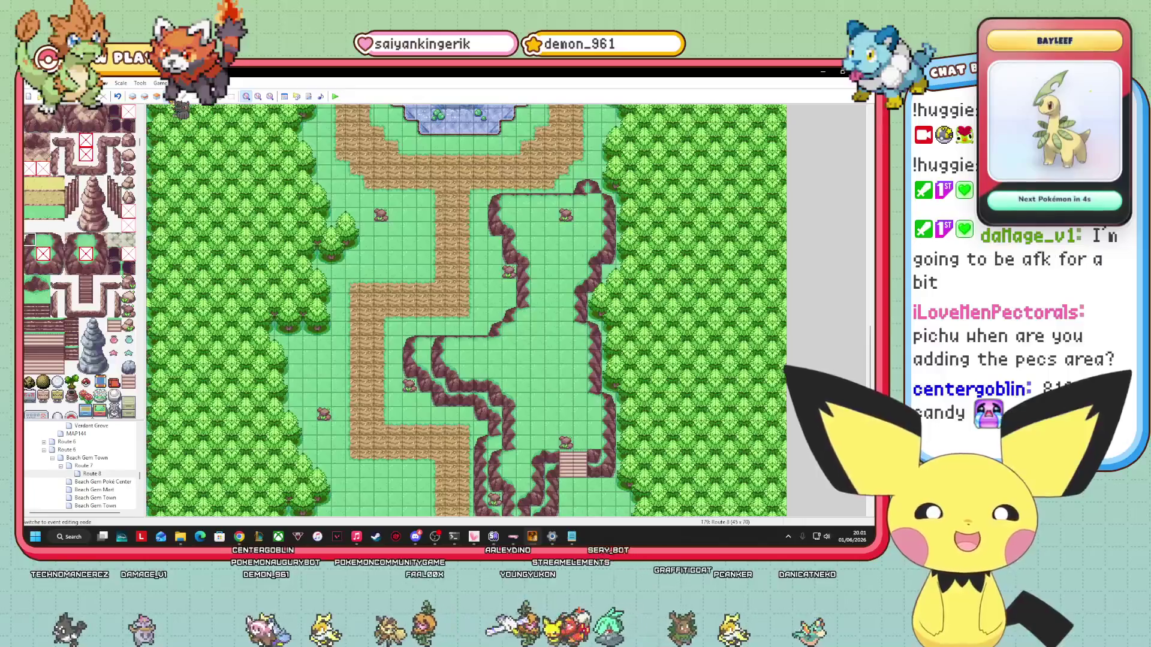
Relocate the event by the stairs and drag the grey event onto the cliff area, back on Layer 2.
left_click(144, 97)
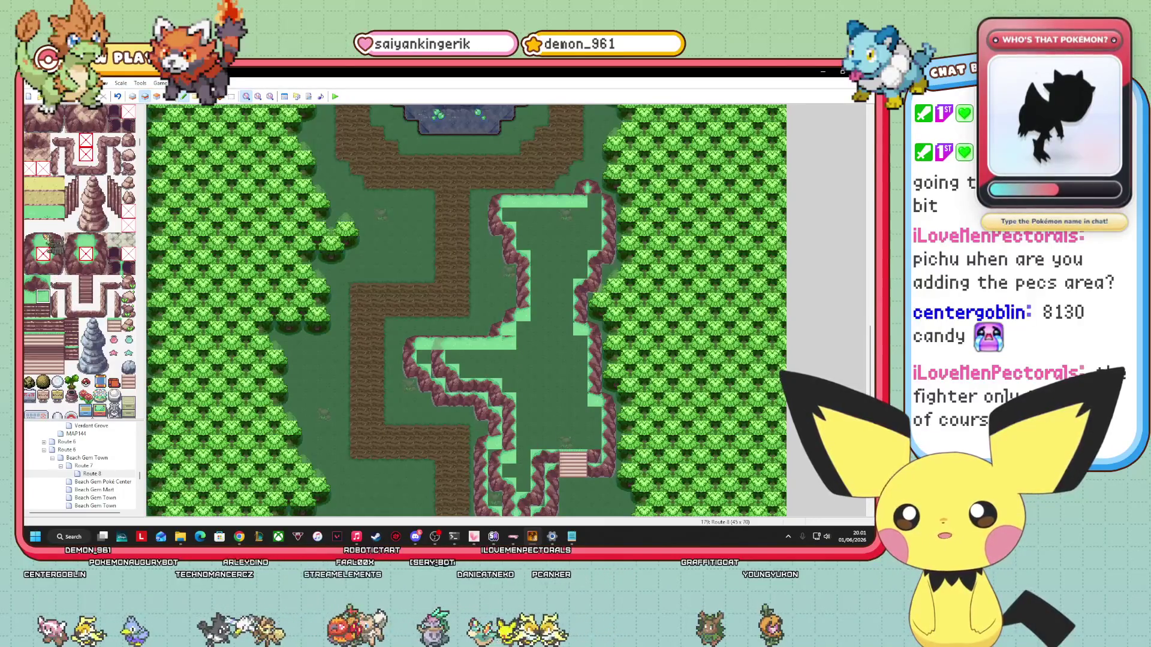
left_click_drag(546, 471, 329, 318)
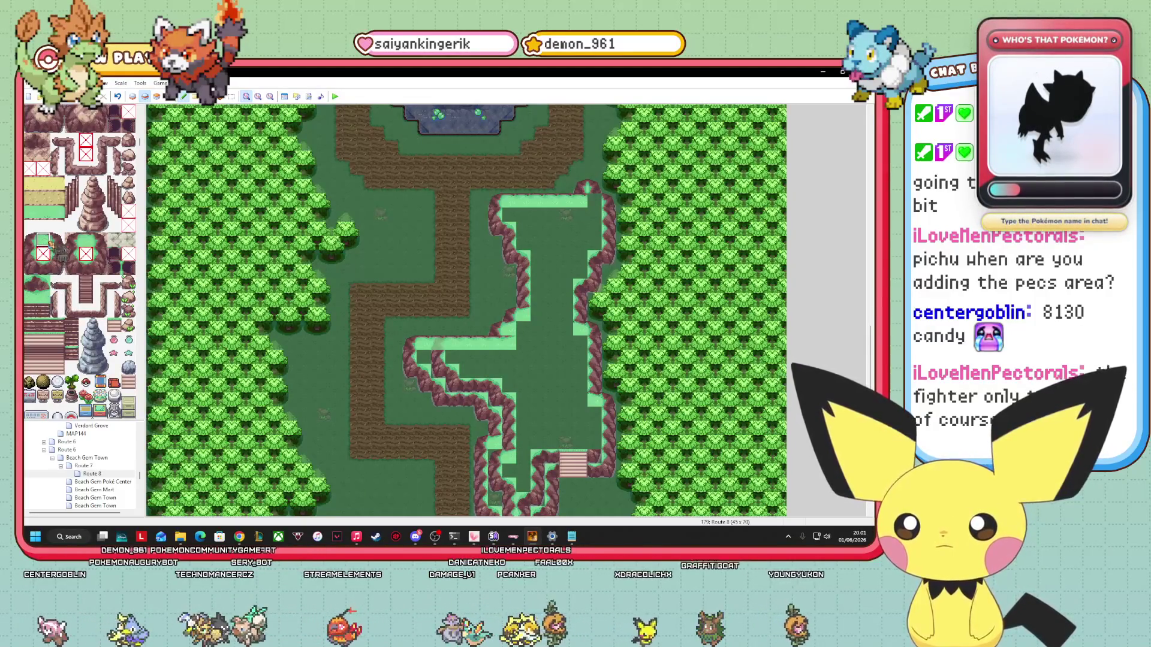
key("F8")
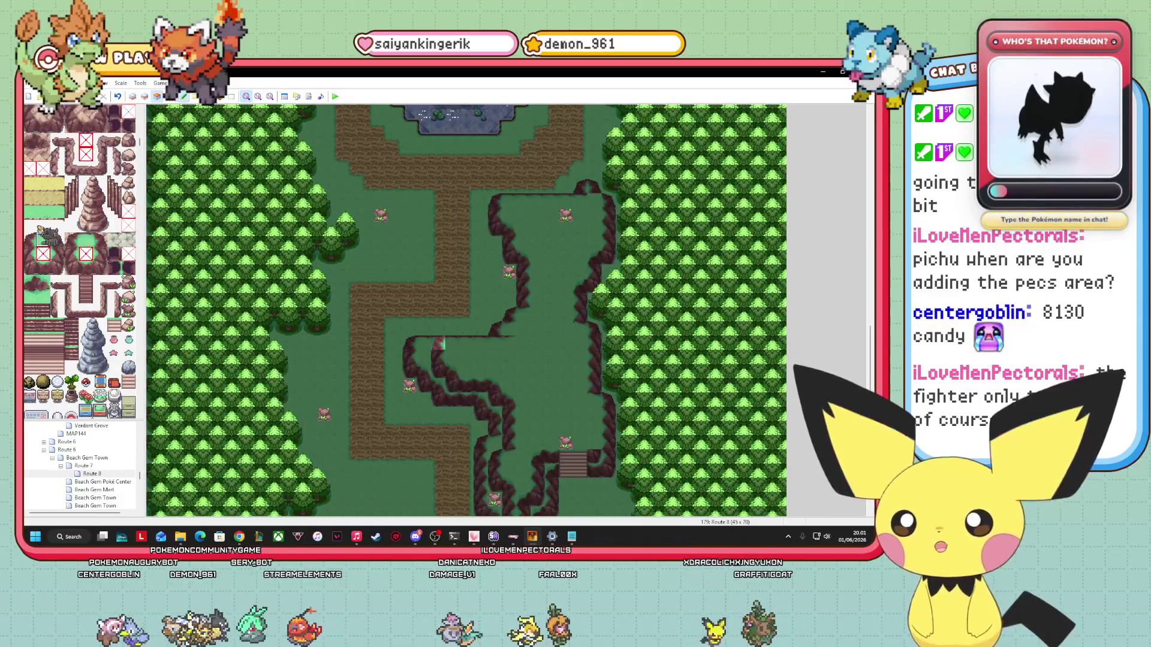
mouse_move(163, 294)
left_mouse_down()
mouse_move(626, 408)
mouse_move(557, 426)
mouse_move(536, 321)
left_mouse_up()
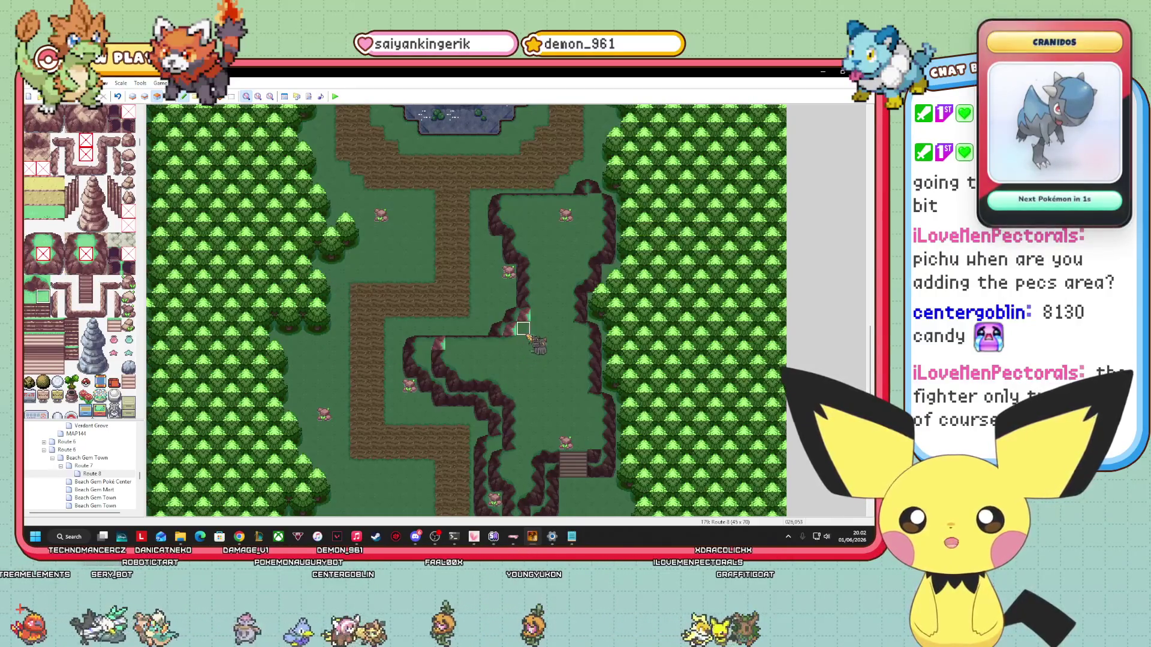
key("F6")
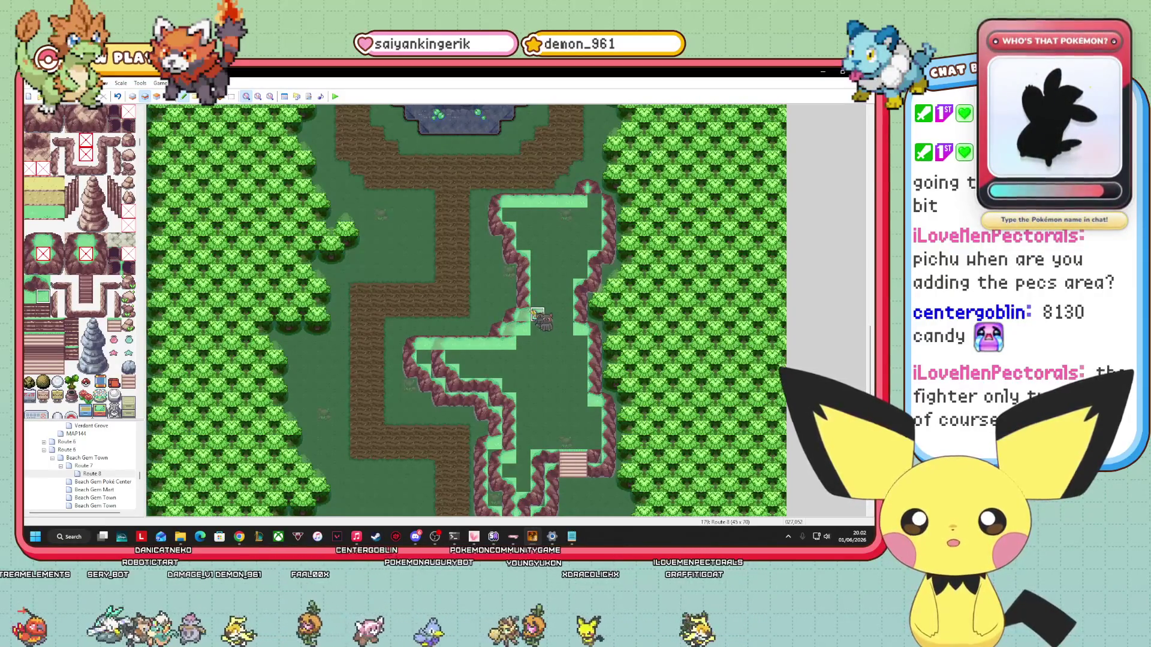
left_click(133, 96)
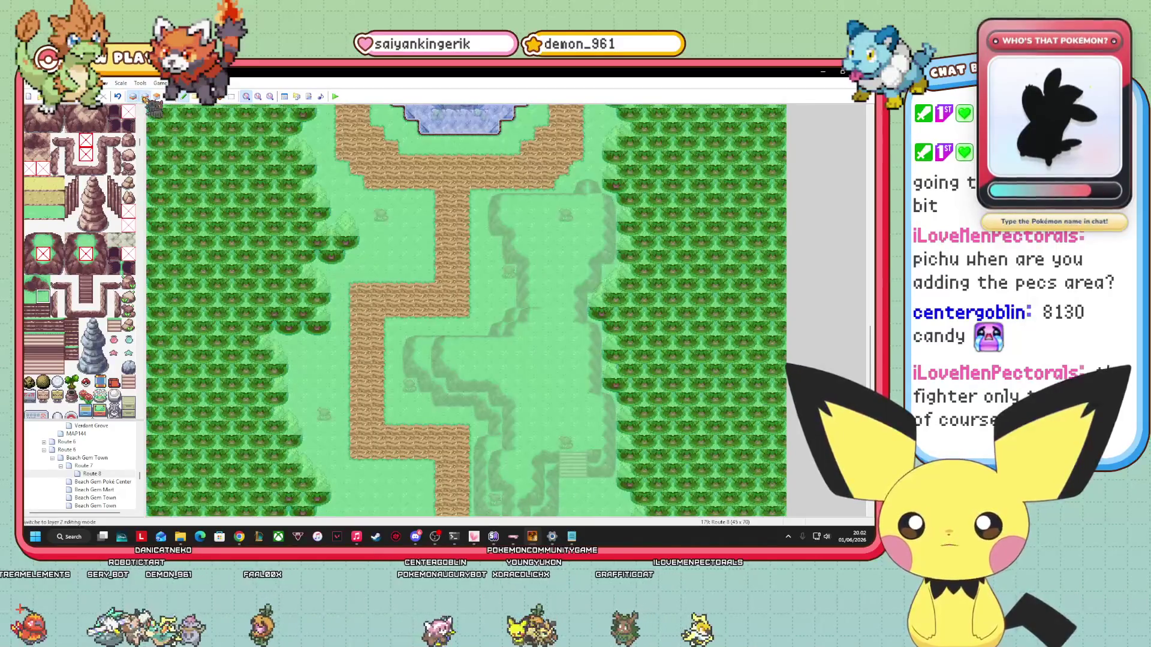
Paint a vertical cliff-edge strip up the plateau and fill its top-left corner with a corner tile.
left_click(145, 96)
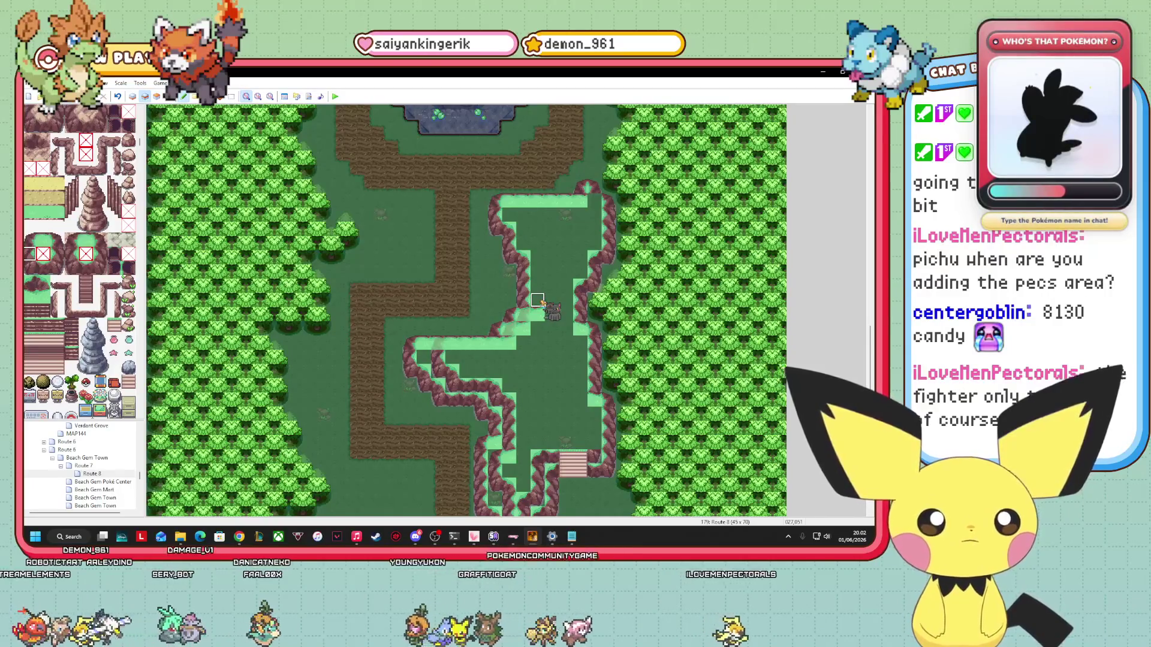
left_click_drag(537, 287, 537, 254)
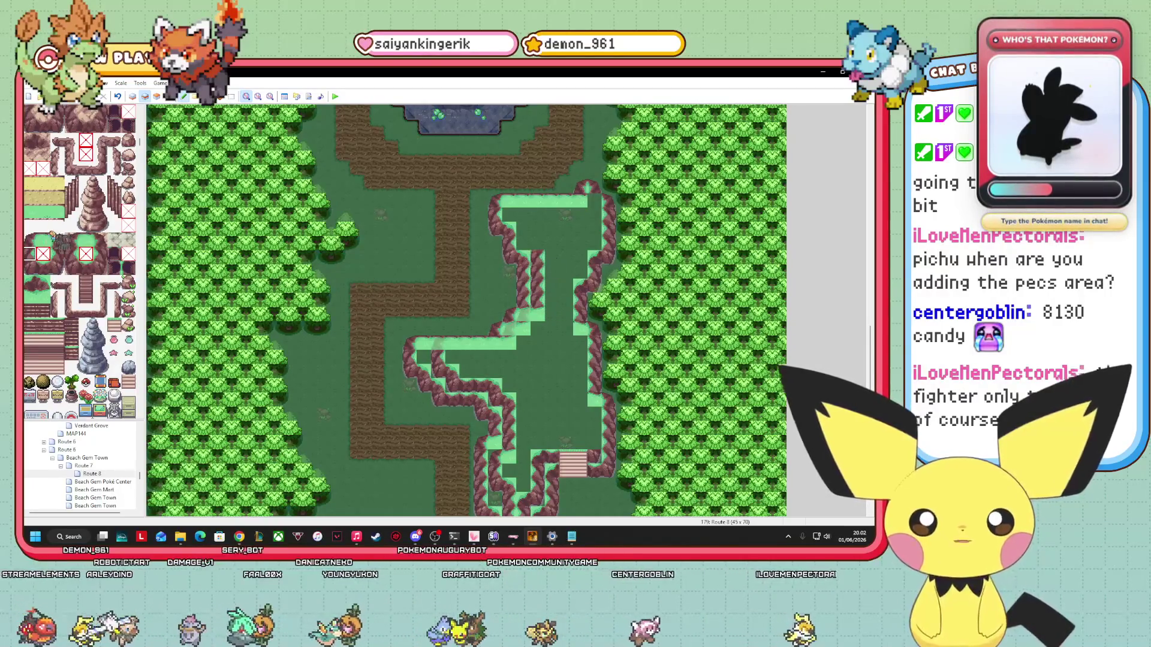
left_click(537, 243)
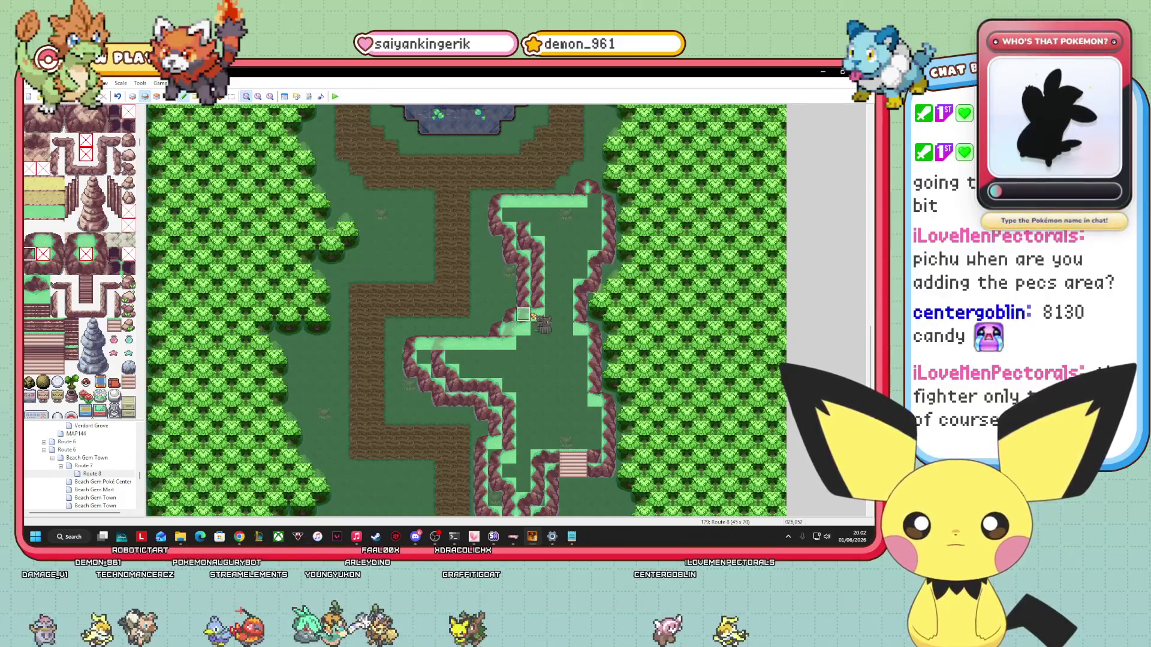
left_click(43, 281)
left_click(495, 200)
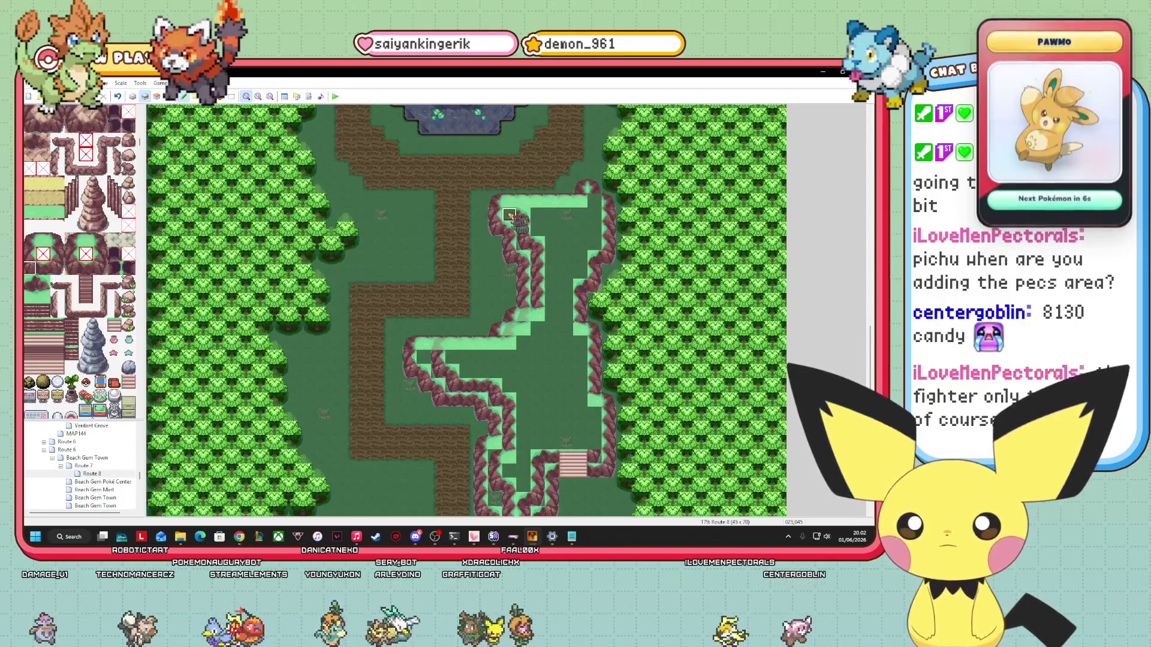
Move an event from the plateau to the upper-left forest.
left_click(157, 96)
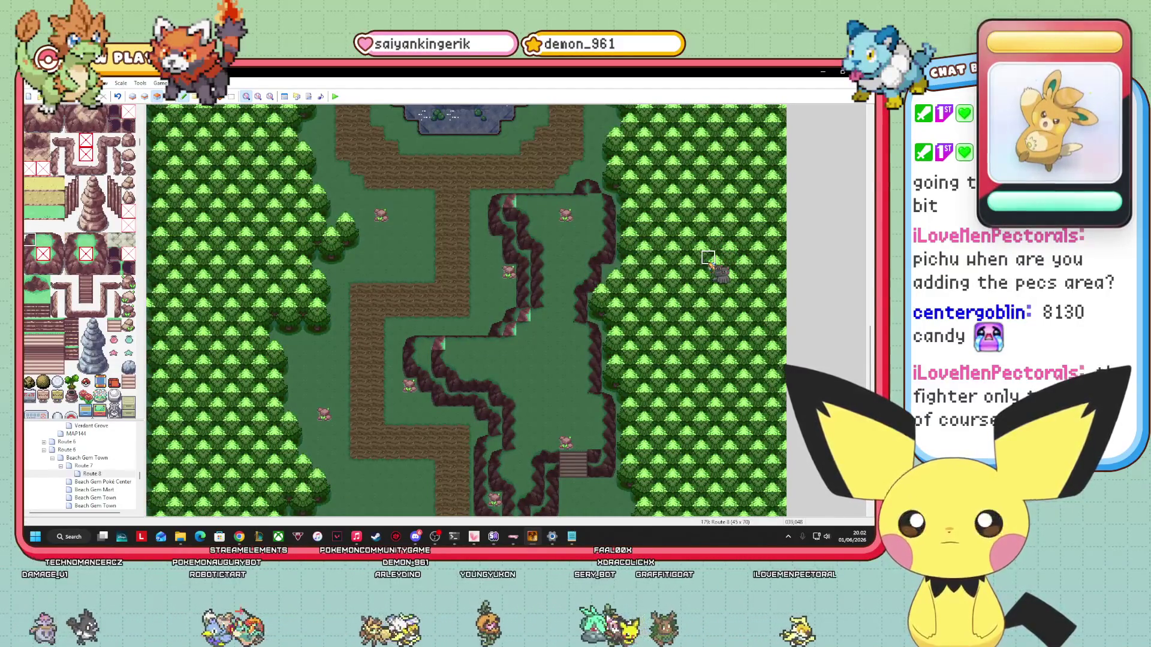
mouse_move(565, 242)
left_mouse_down()
mouse_move(579, 197)
mouse_move(359, 288)
mouse_move(167, 115)
left_mouse_up()
left_click(144, 96)
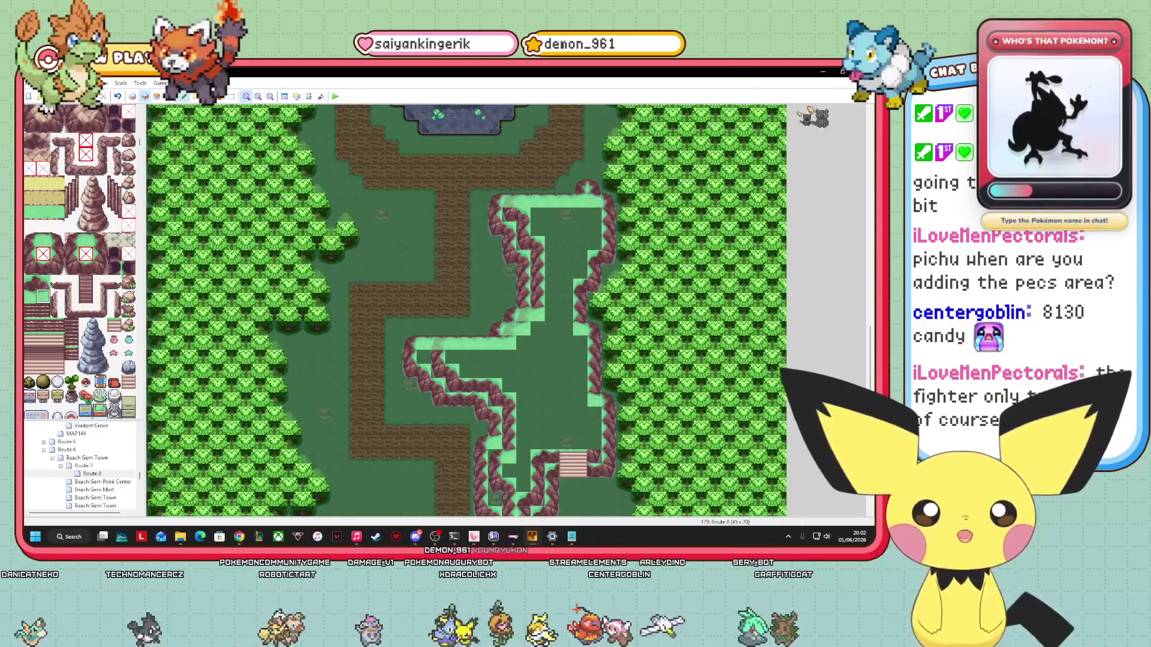
left_click(169, 97)
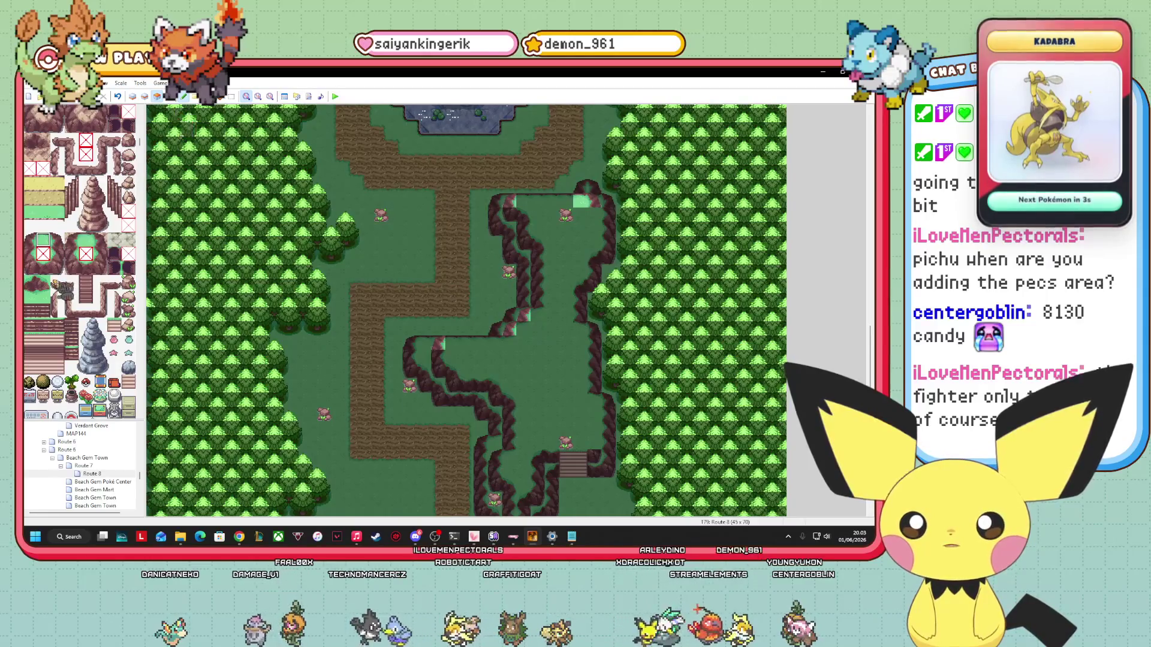
Sample a cliff tile and paint edges down the plateau's right side, then undo the misplaced patch.
right_click(581, 200)
left_click_drag(593, 210, 593, 231)
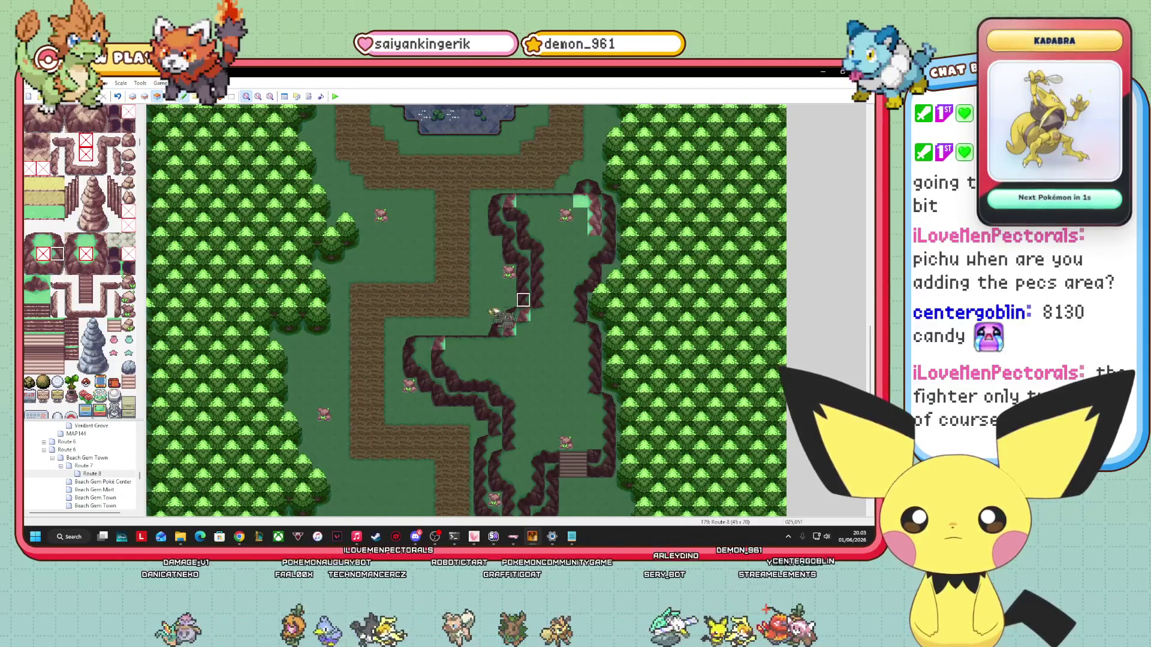
right_click(600, 249)
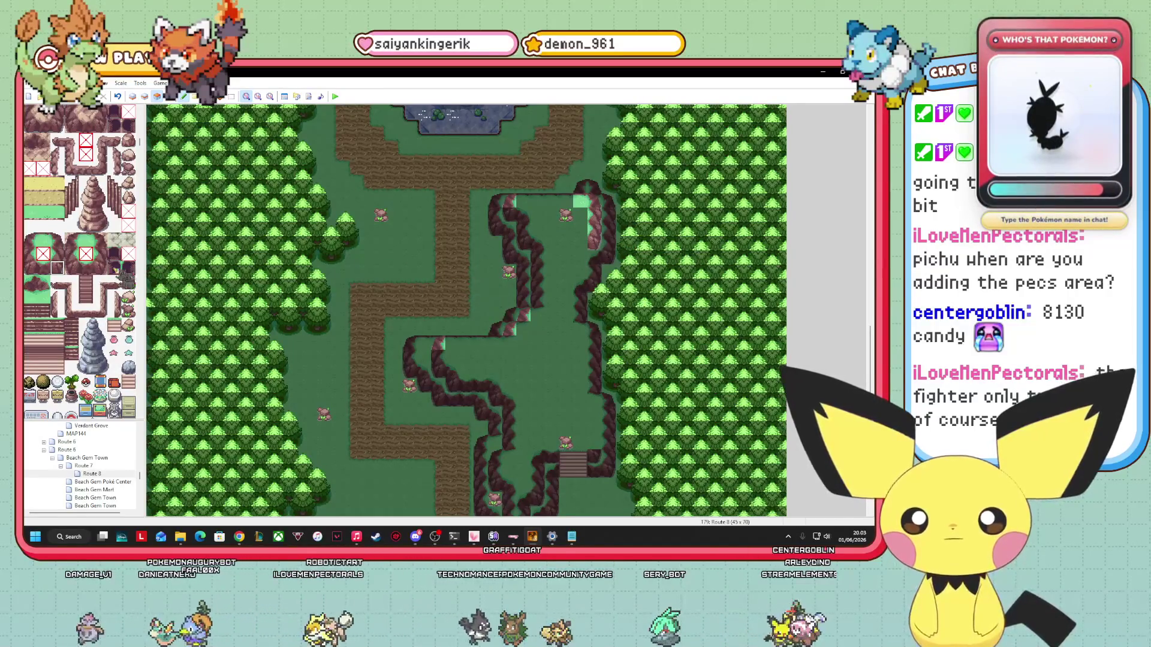
right_click(566, 258)
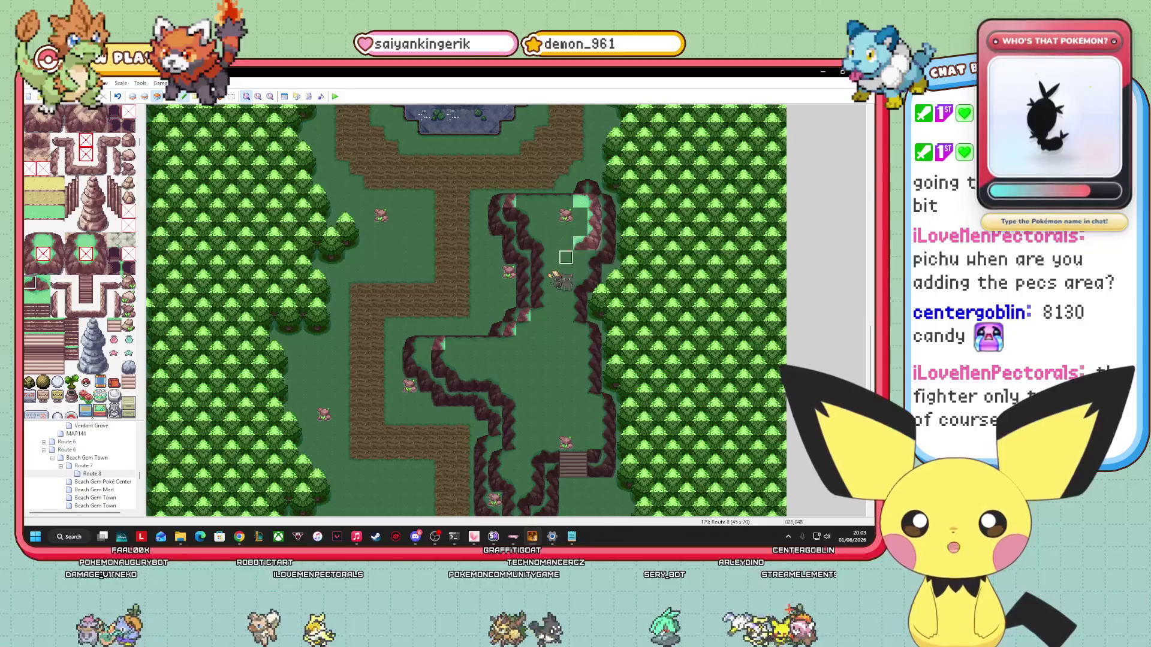
left_click(119, 97)
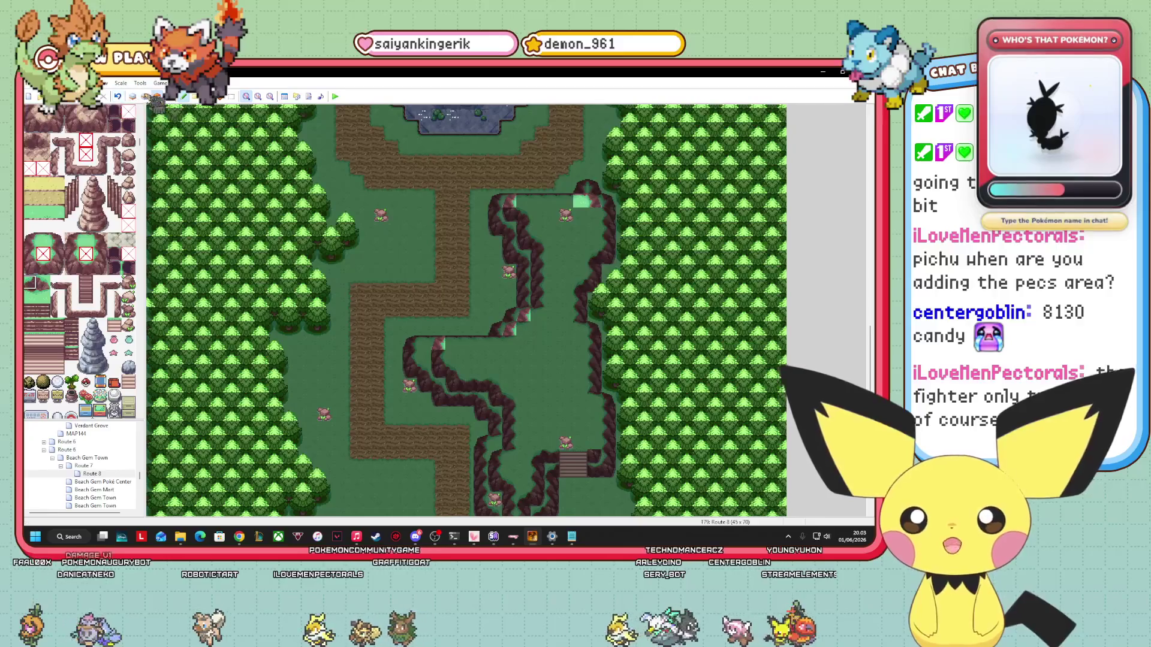
On the upper tile layer, pick and sample alternative cliff tiles for the edging.
left_click(144, 96)
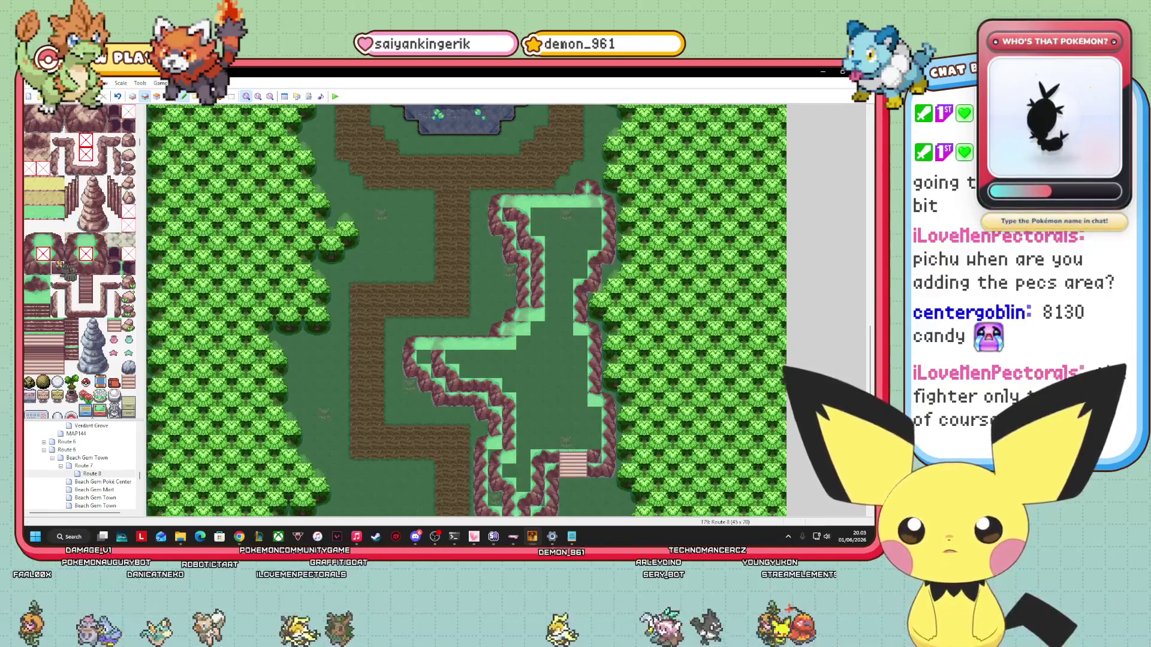
left_click(58, 255)
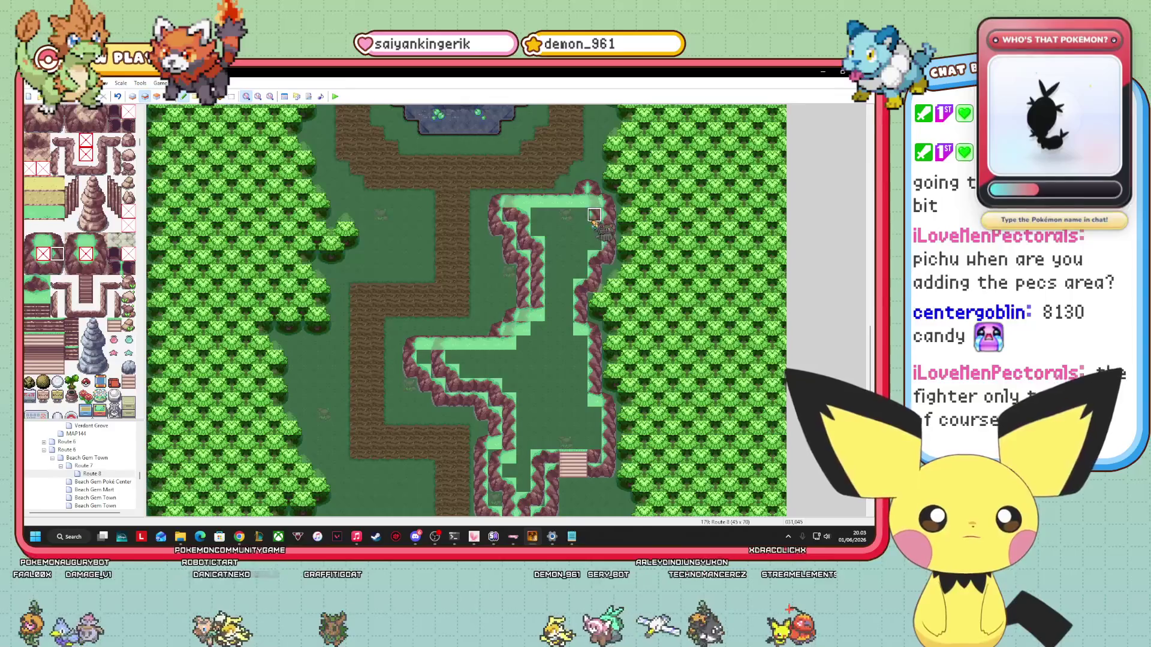
right_click(551, 272)
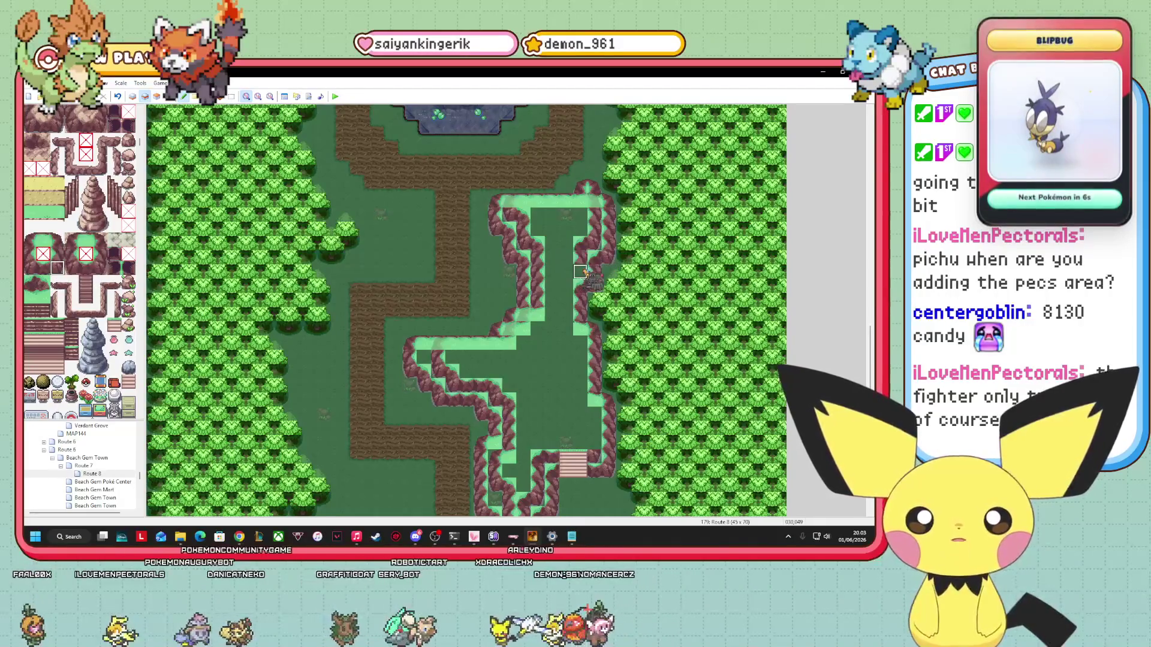
left_click(29, 281)
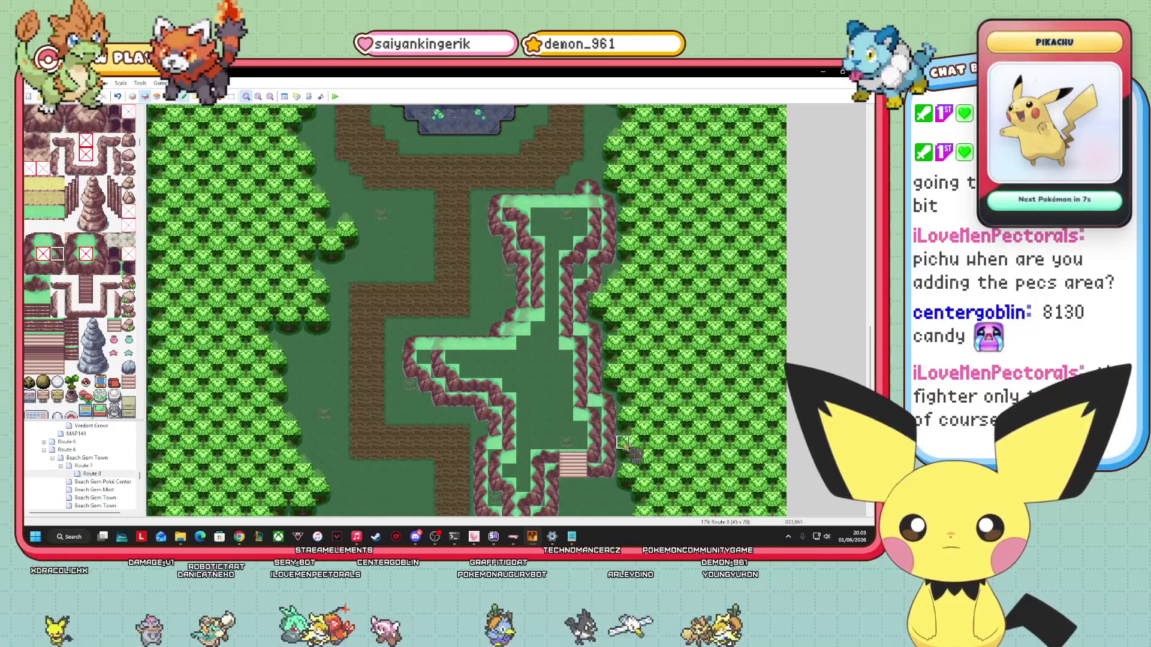
left_click(169, 97)
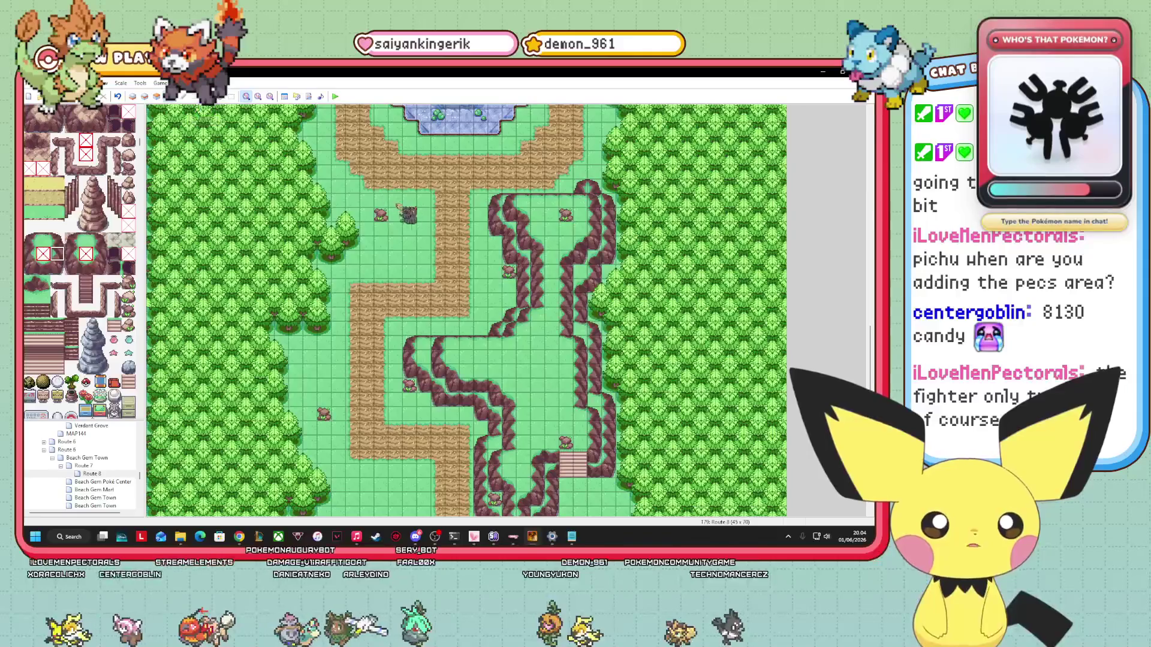
Switch to the top tile layer with F7, turn off Dim Other Layers, and scroll to the dirt path tiles.
key("F7")
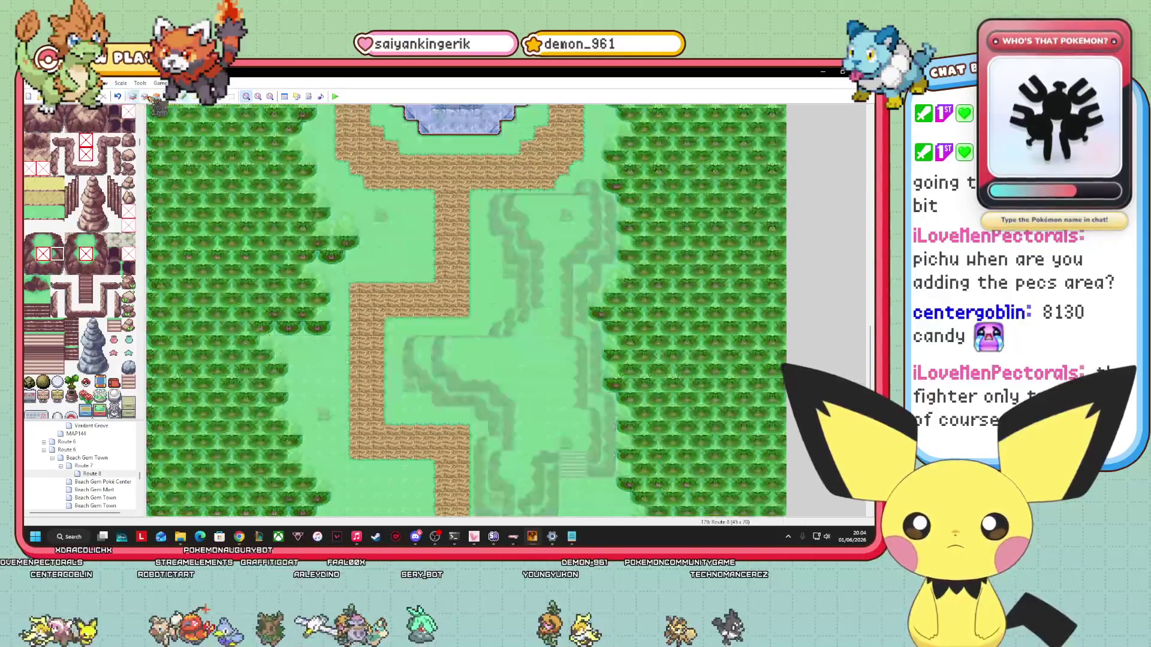
key("F8")
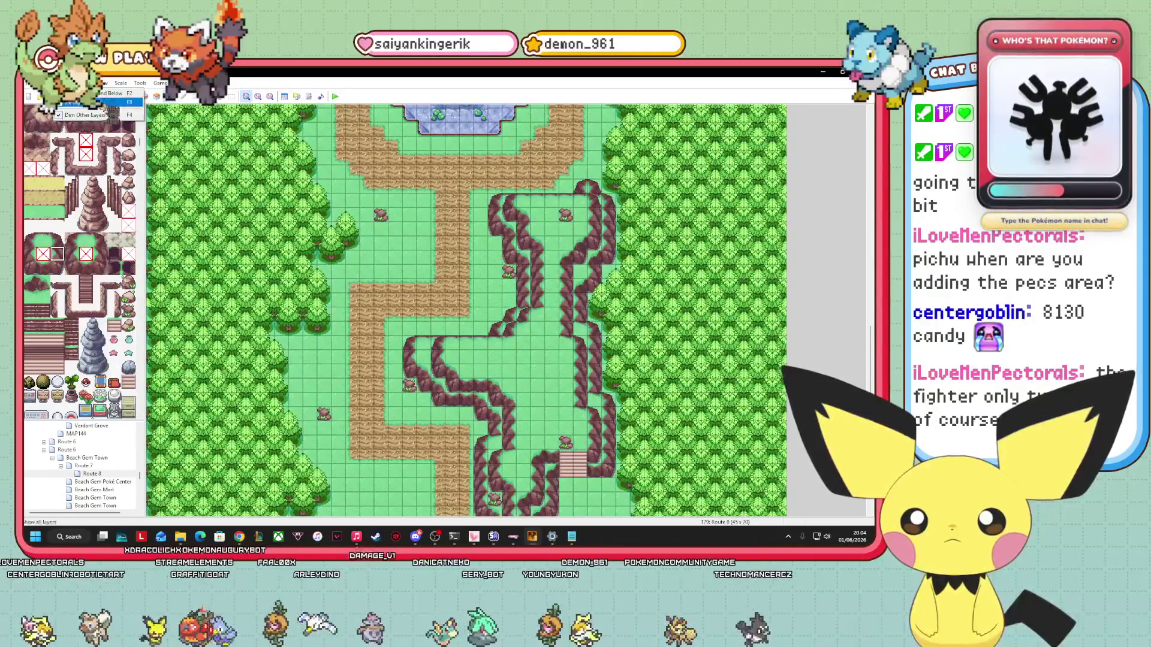
key("F7")
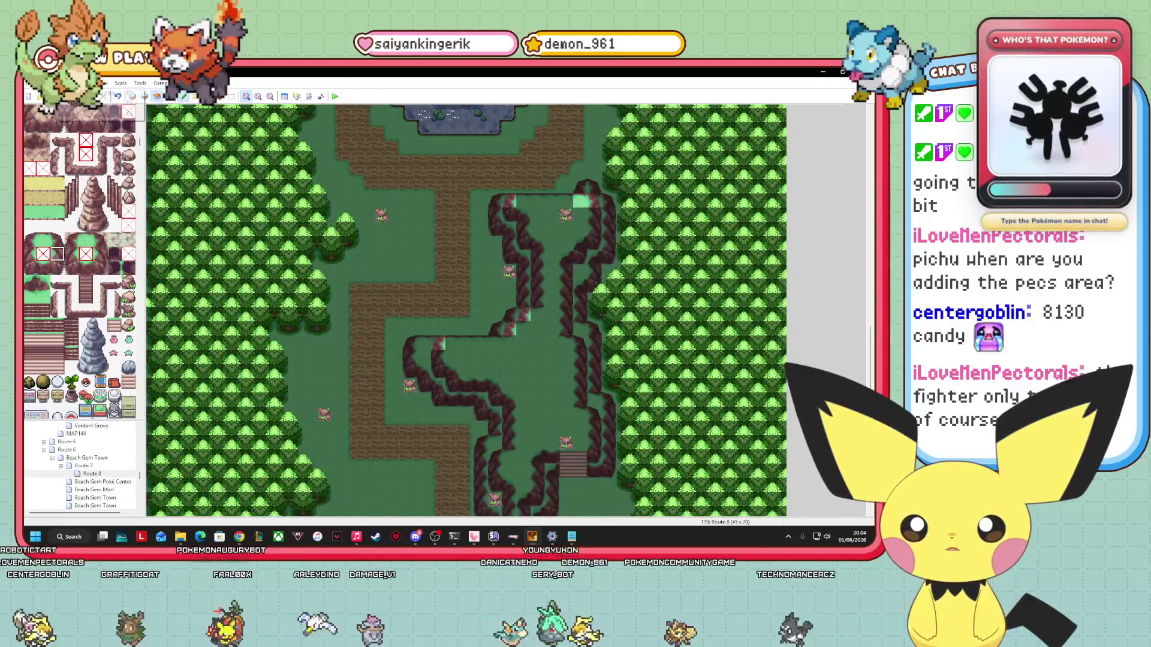
left_click(132, 96)
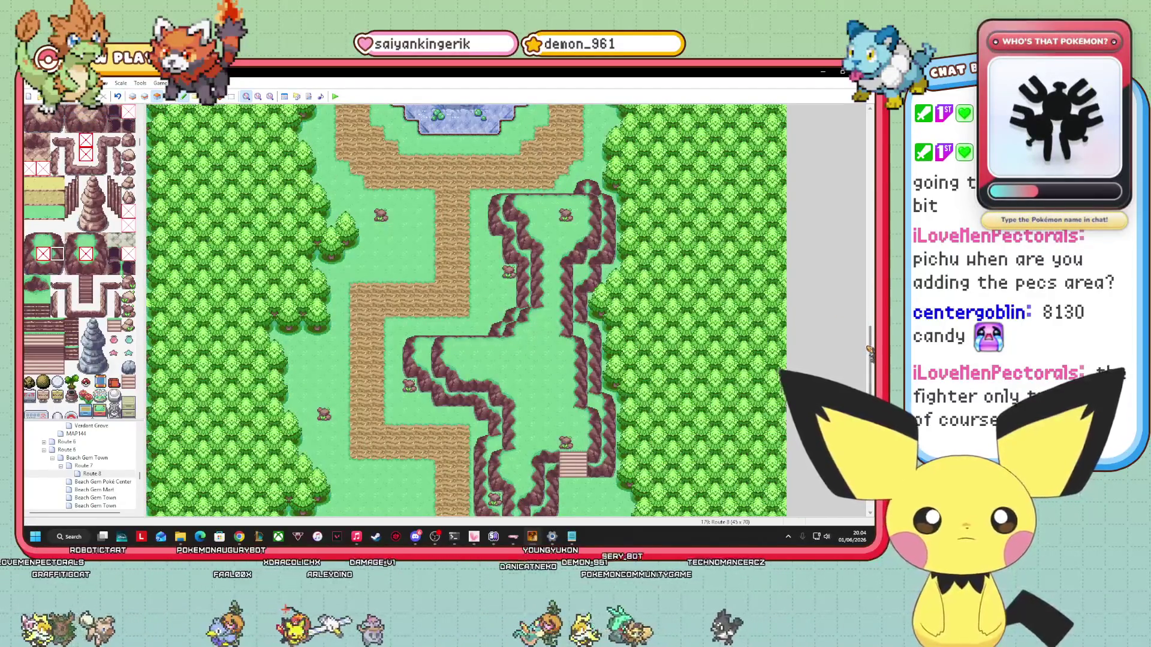
scroll(579, 271, "down", 3)
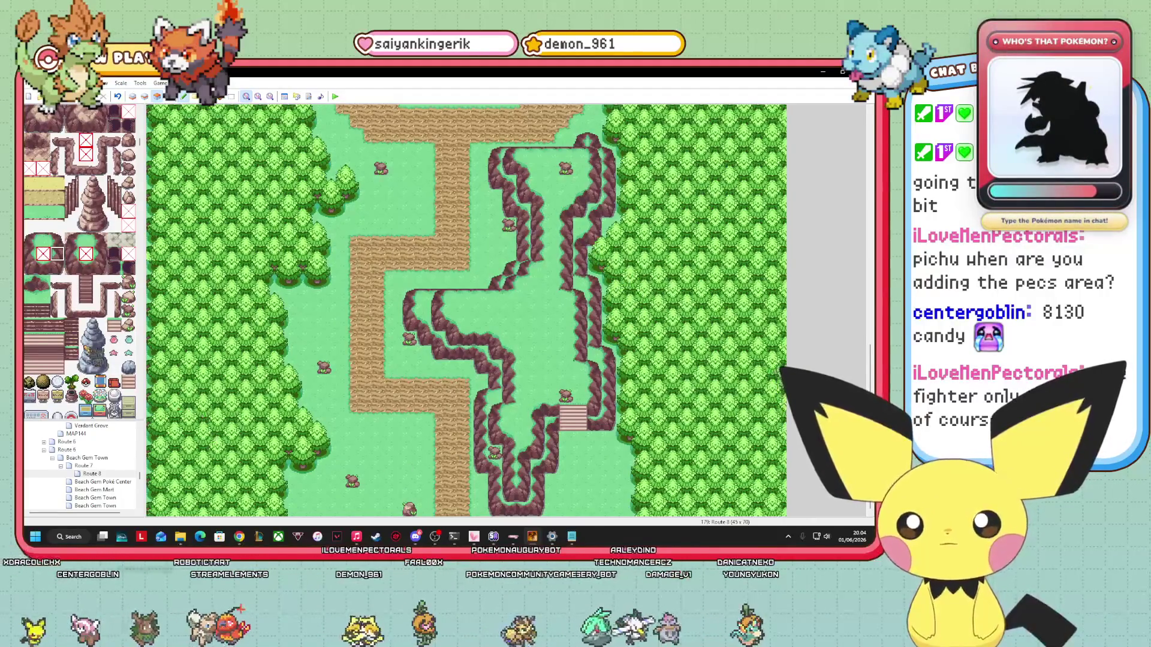
scroll(86, 330, "down", 10)
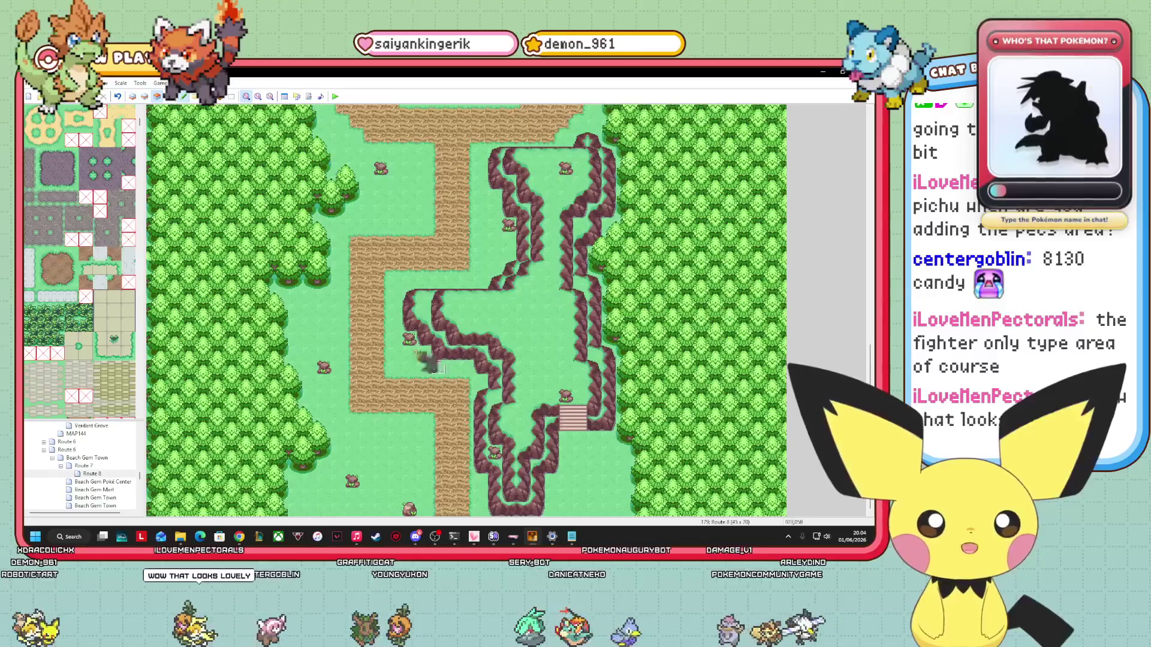
scroll(75, 335, "up", 3)
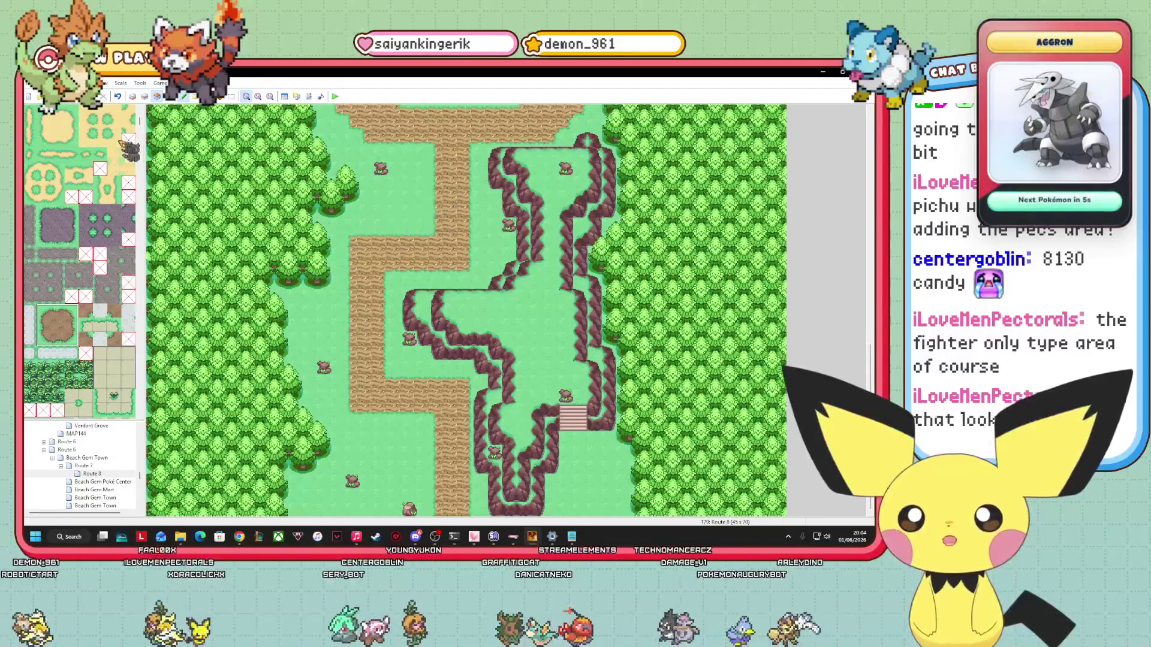
On the top layer, paint a round dirt patch and a curved dirt edge beside the path.
left_click(145, 97)
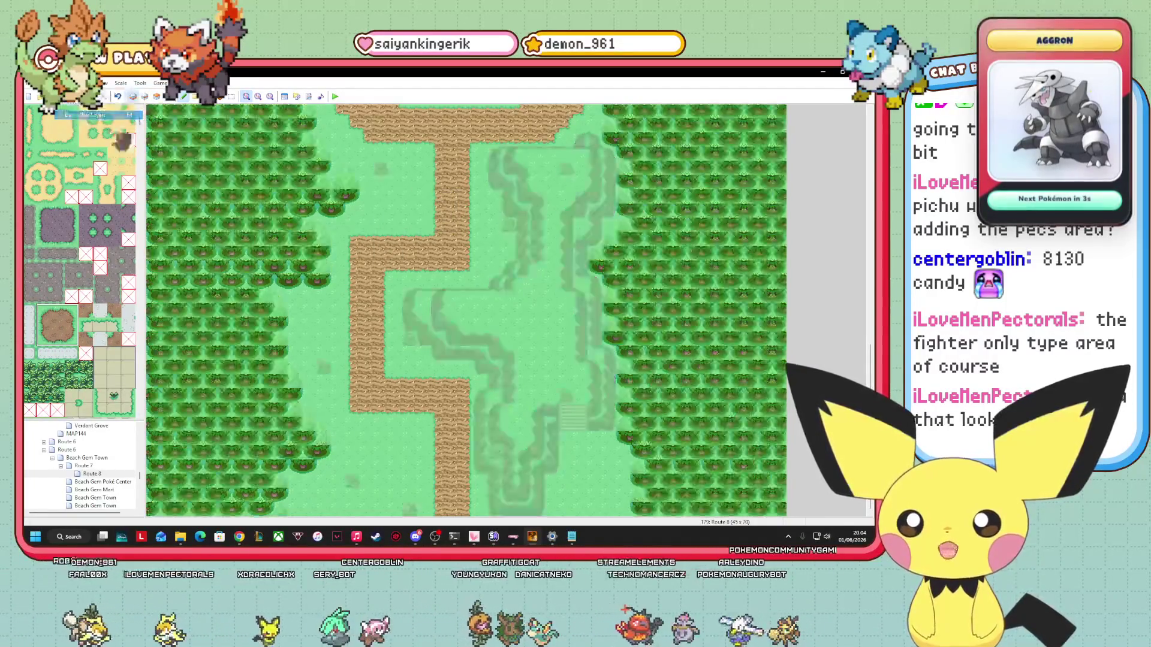
left_click(398, 203)
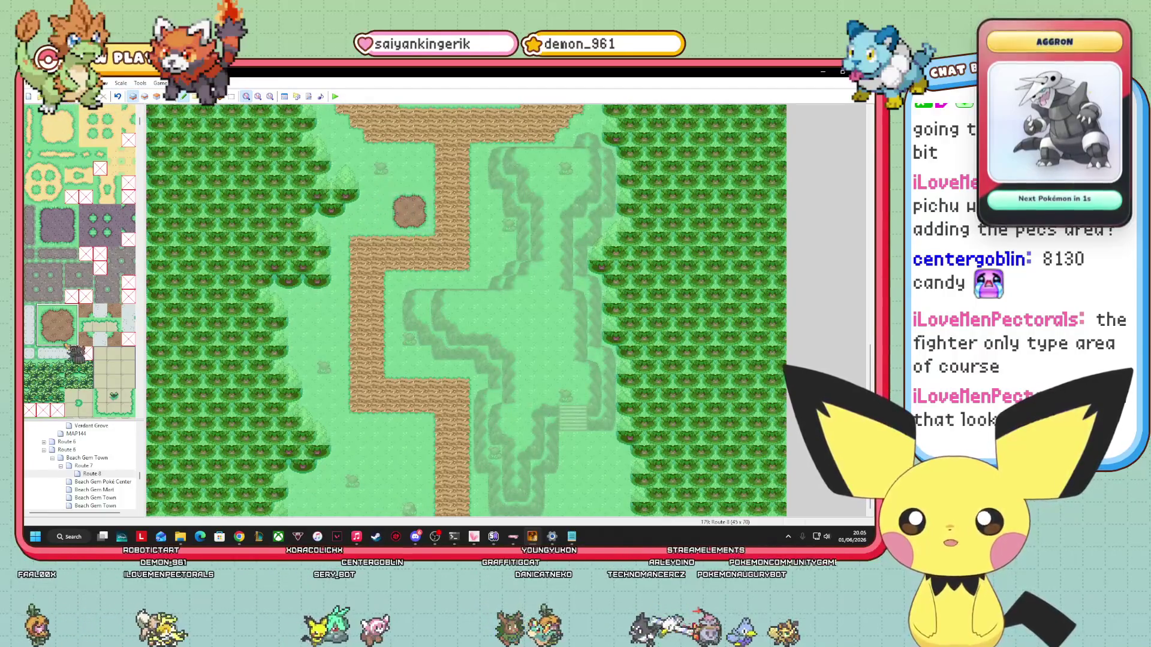
left_click(72, 324)
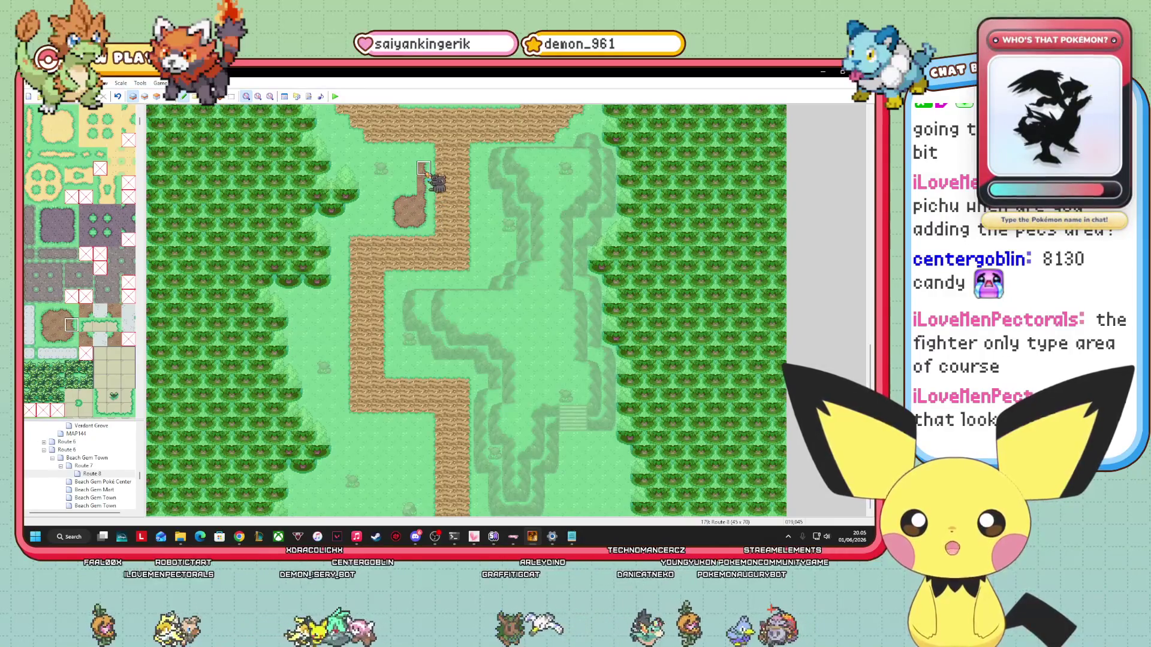
left_click(71, 310)
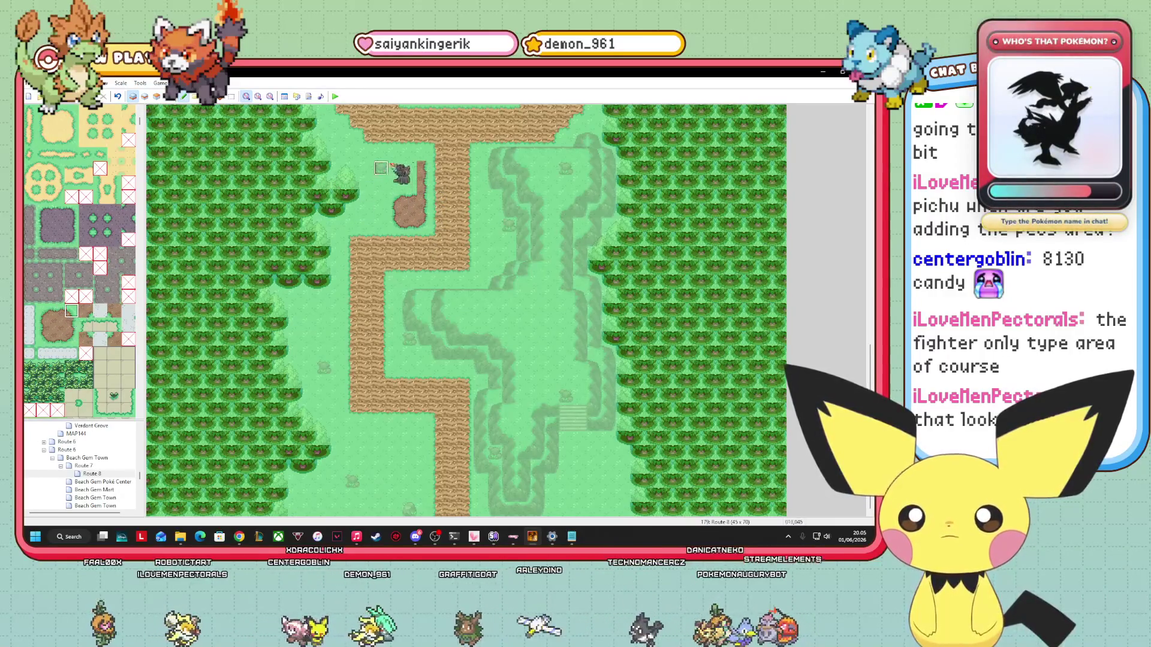
left_click(419, 157)
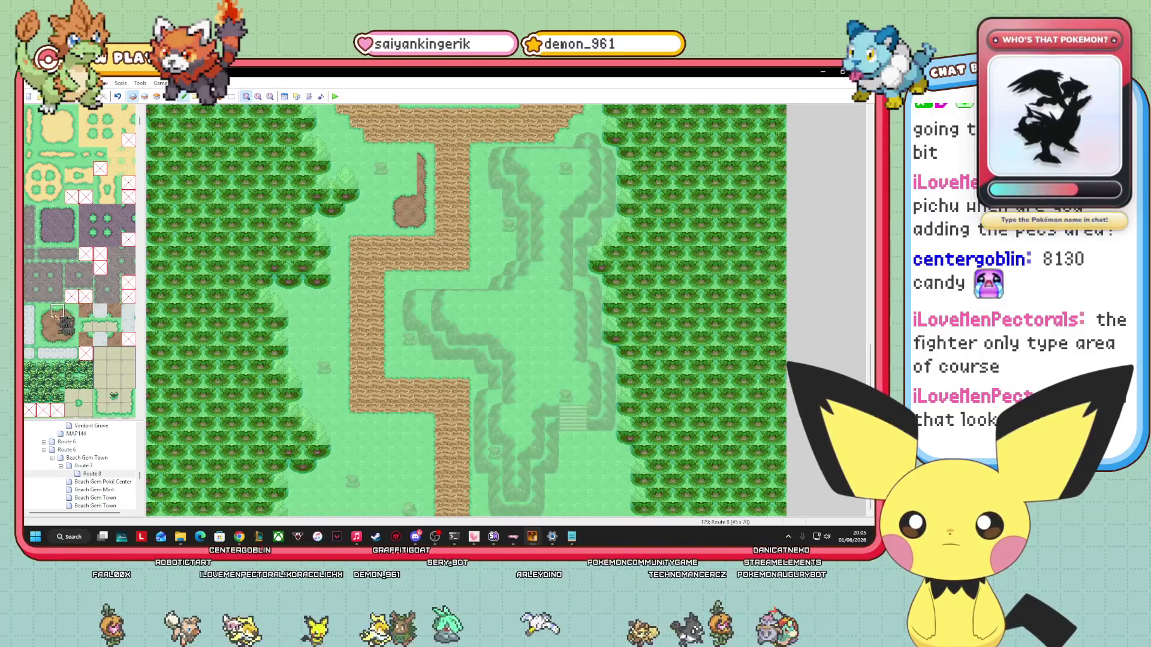
right_click(395, 154)
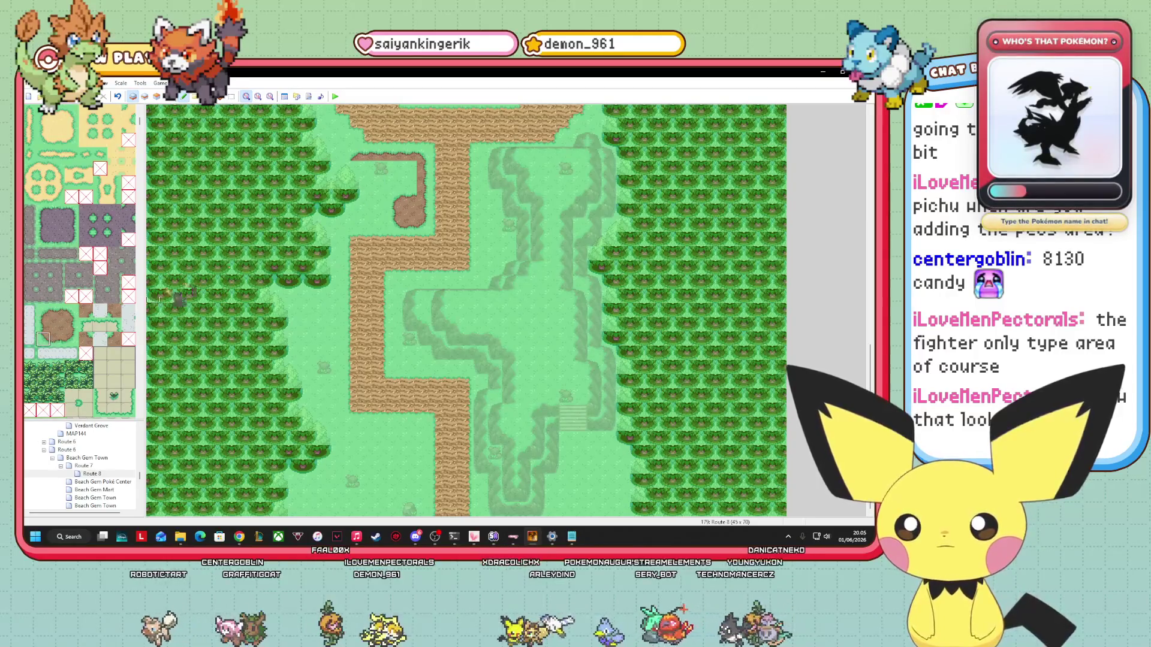
Shape the patch's corners with dirt-edge and grass tiles.
left_click(57, 339)
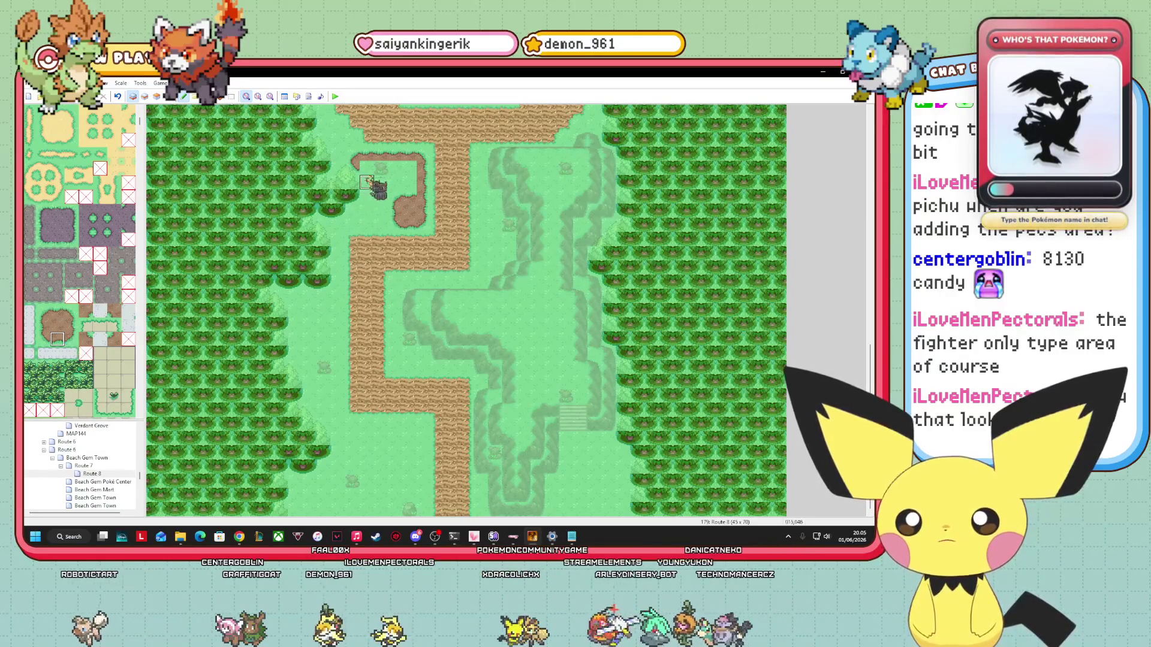
left_click(377, 166)
left_click(114, 310)
left_click(382, 167)
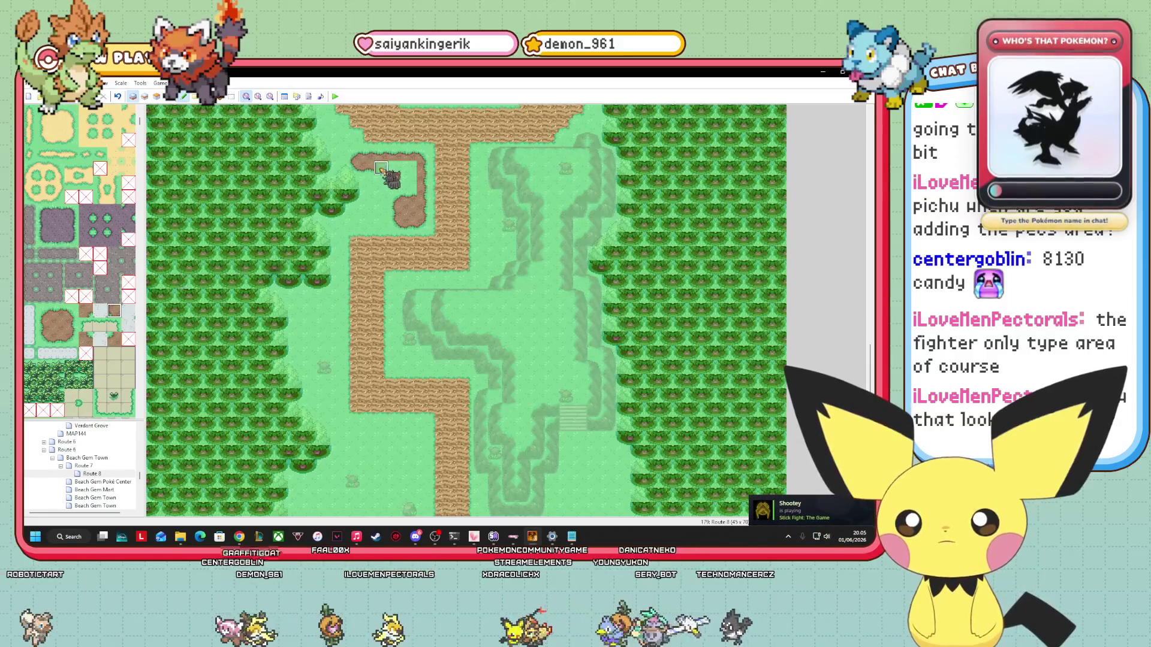
left_click(43, 324)
left_click(395, 181)
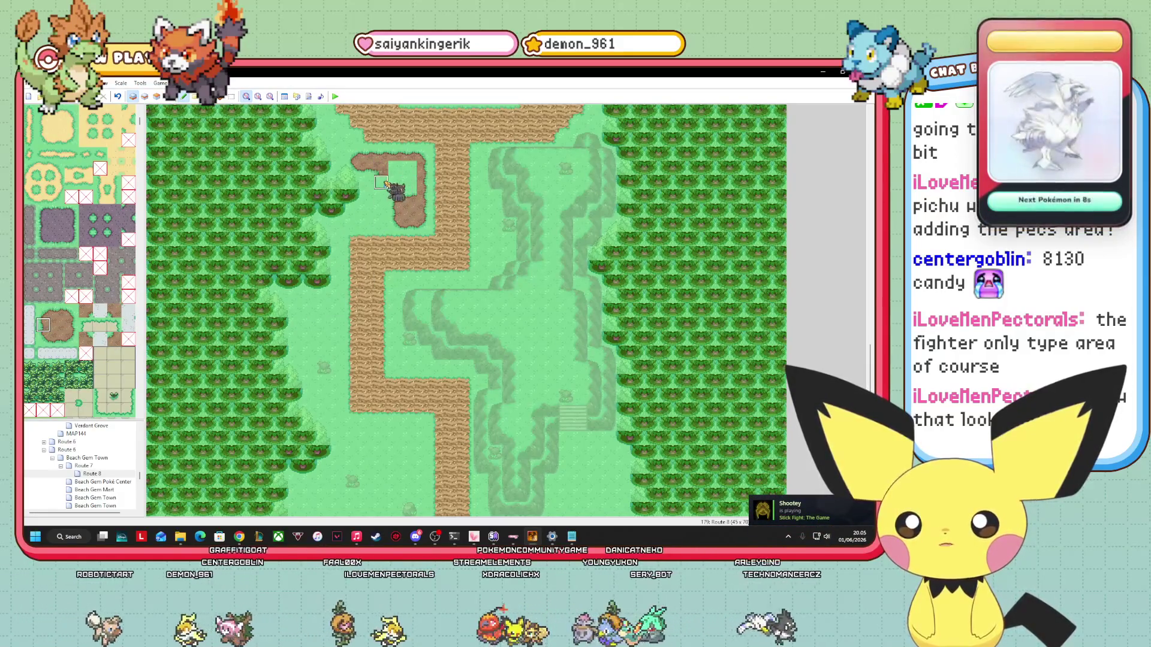
left_click(115, 339)
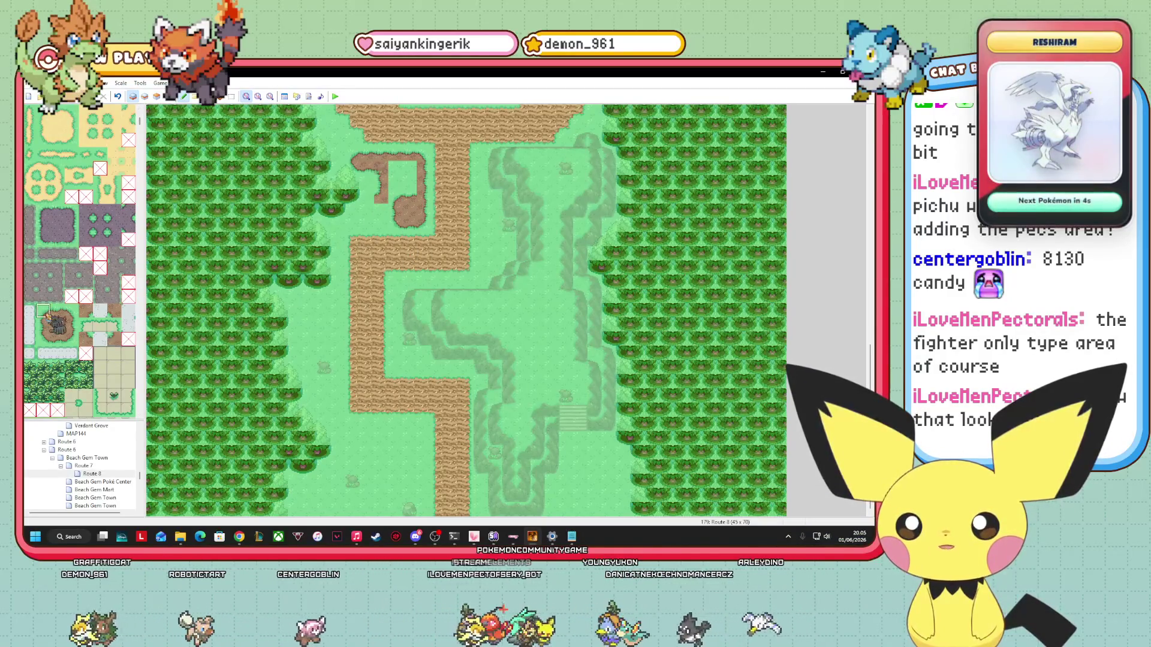
mouse_move(376, 207)
left_mouse_down()
mouse_move(368, 243)
mouse_move(381, 210)
mouse_move(238, 348)
left_mouse_up()
Fill the remaining grass gaps inside the clearing with dirt tiles.
left_click(43, 339)
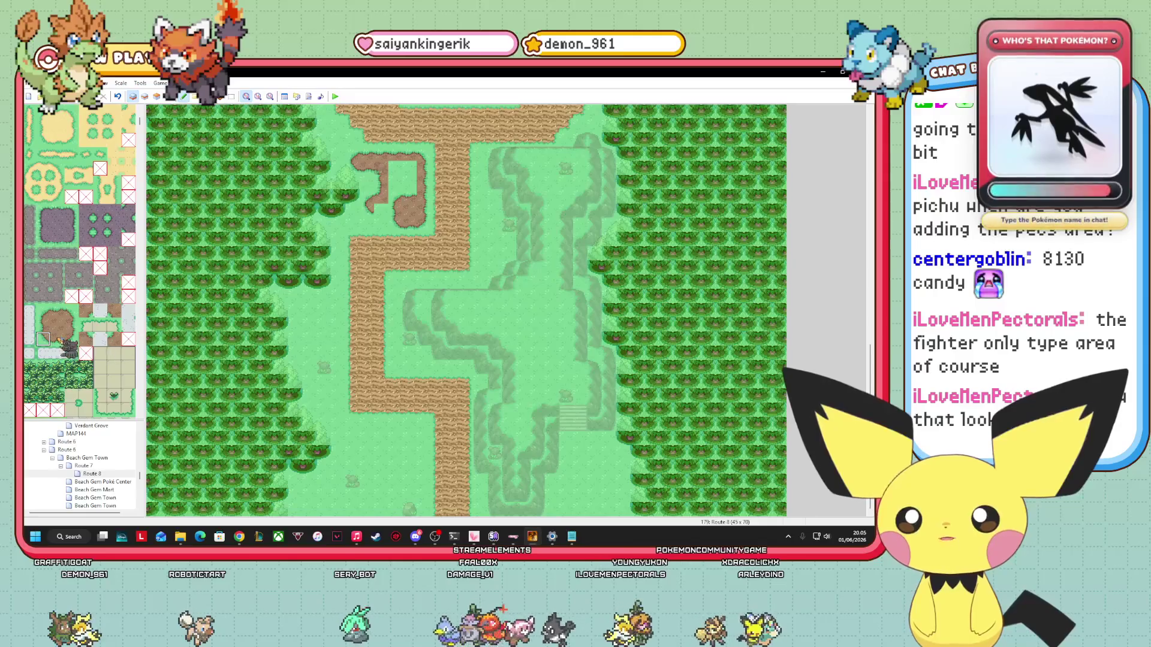
left_click(58, 339)
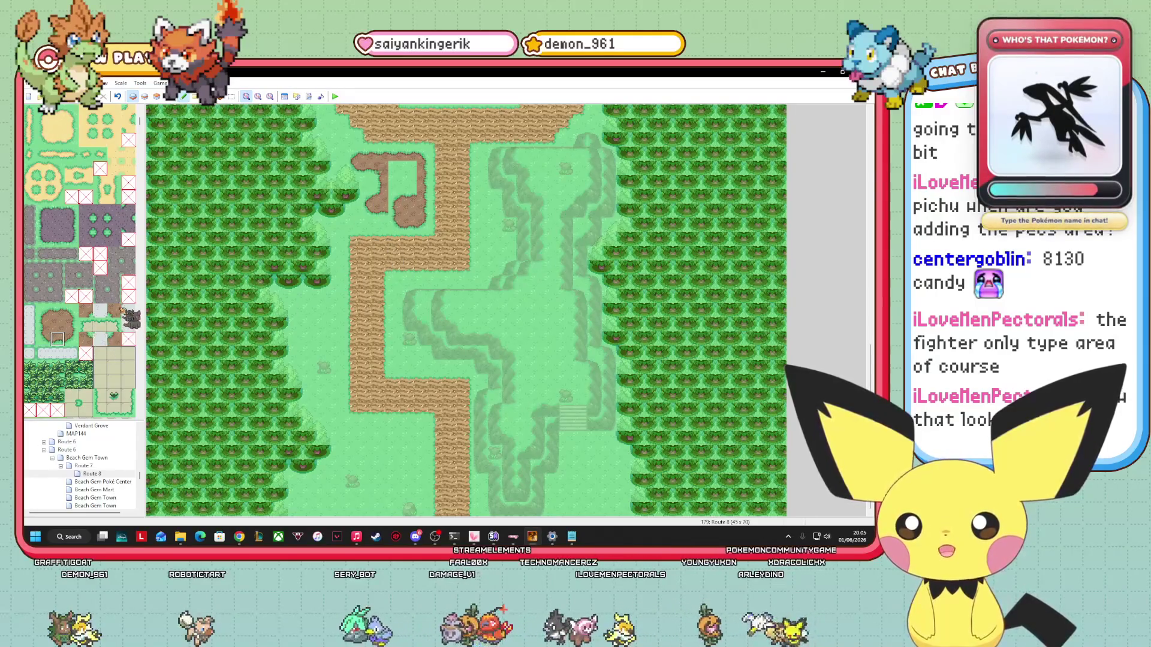
left_click(402, 206)
left_click(114, 310)
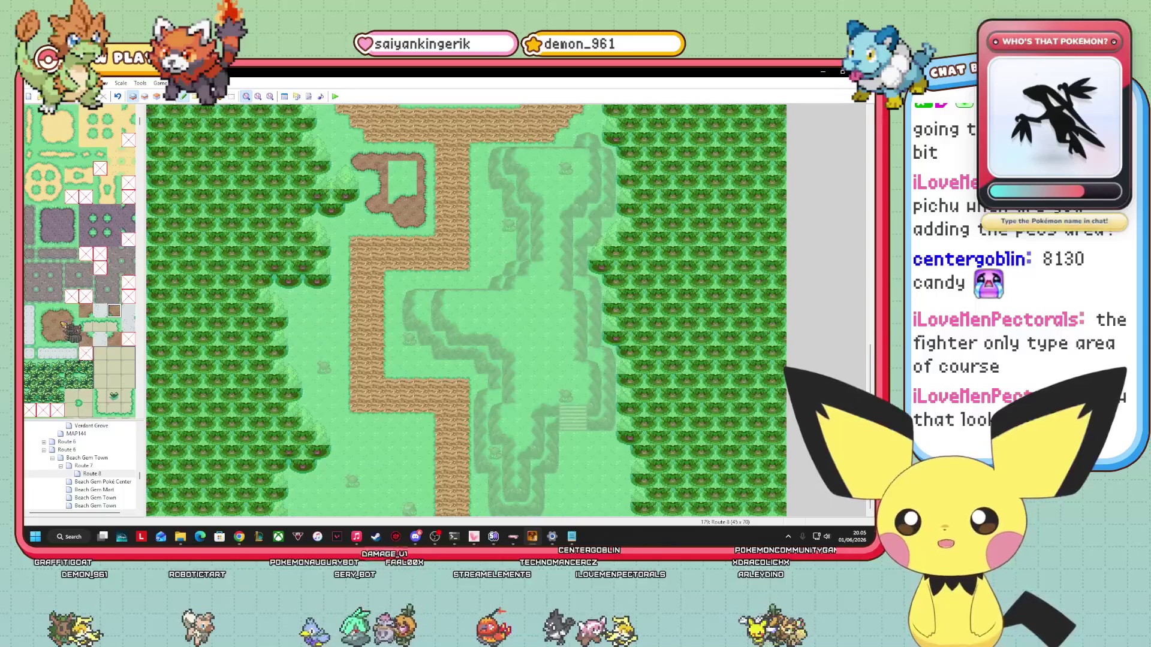
left_click(58, 325)
left_click_drag(402, 213, 409, 168)
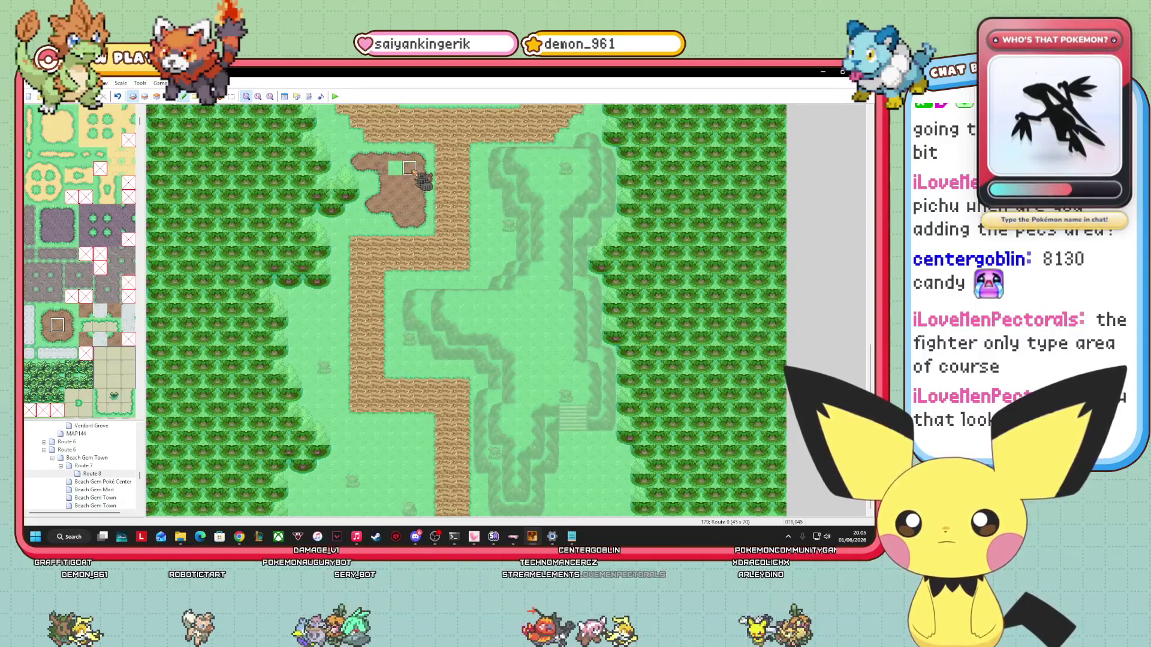
left_click(395, 168)
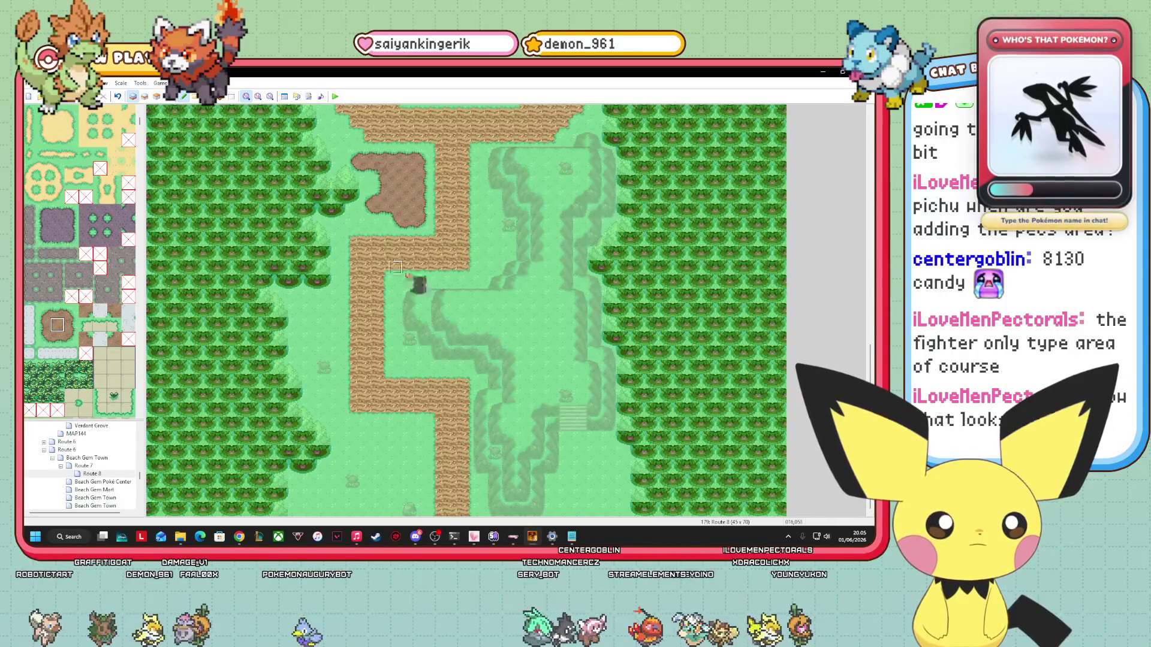
scroll(396, 266, "up", 5)
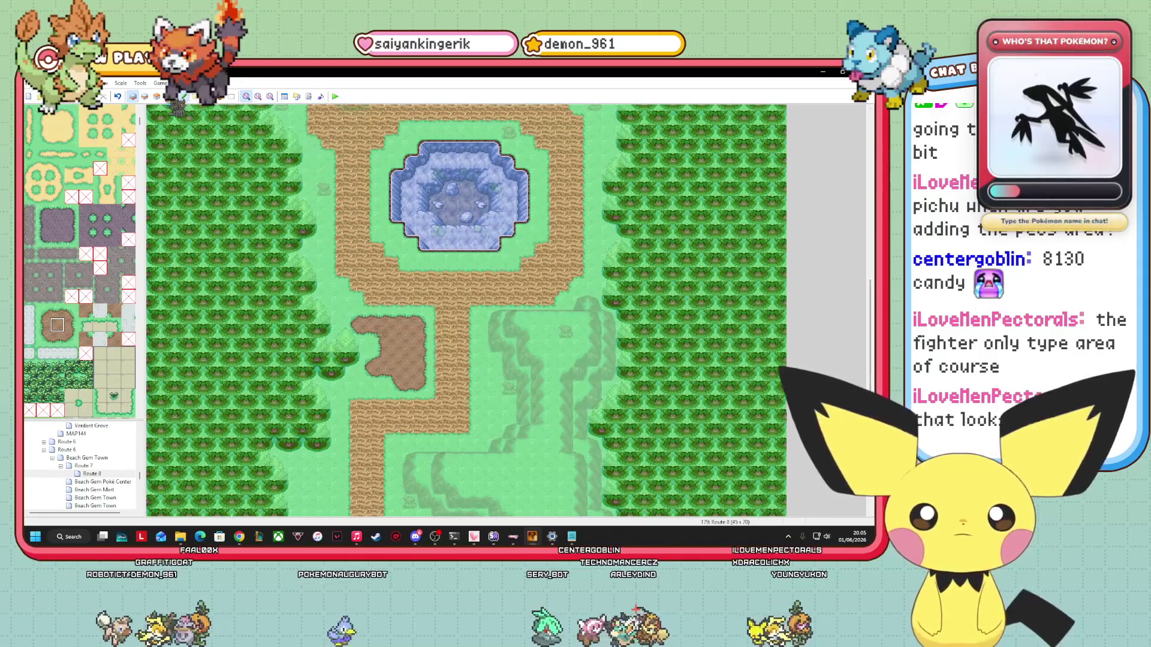
key("F8")
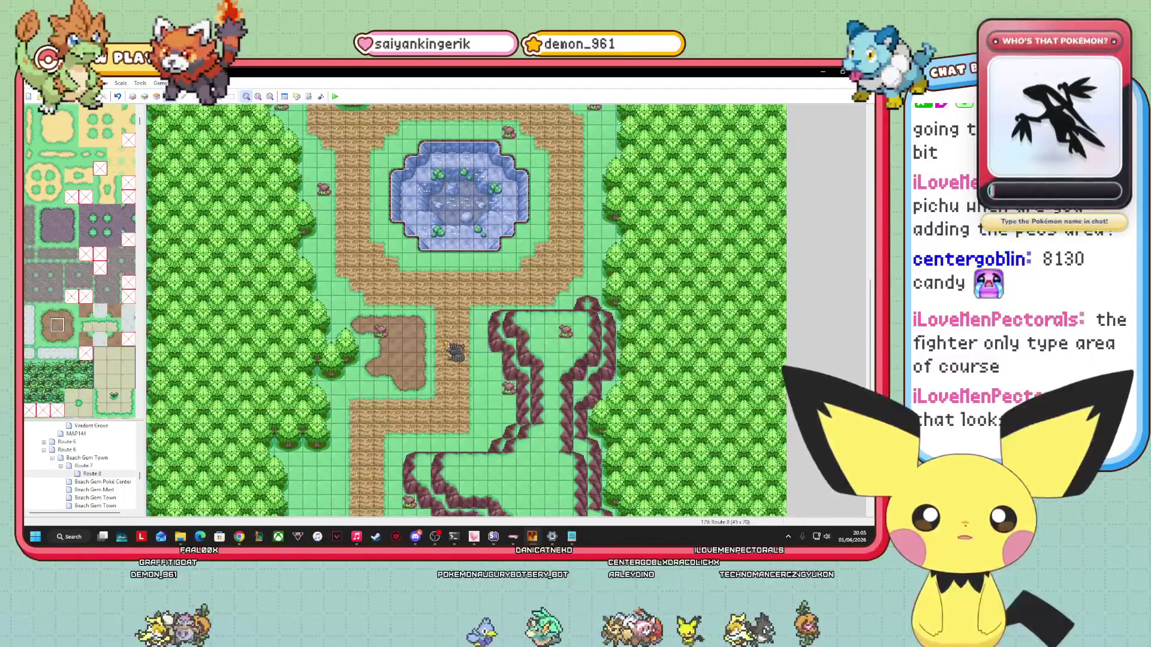
scroll(869, 342, "up", 2)
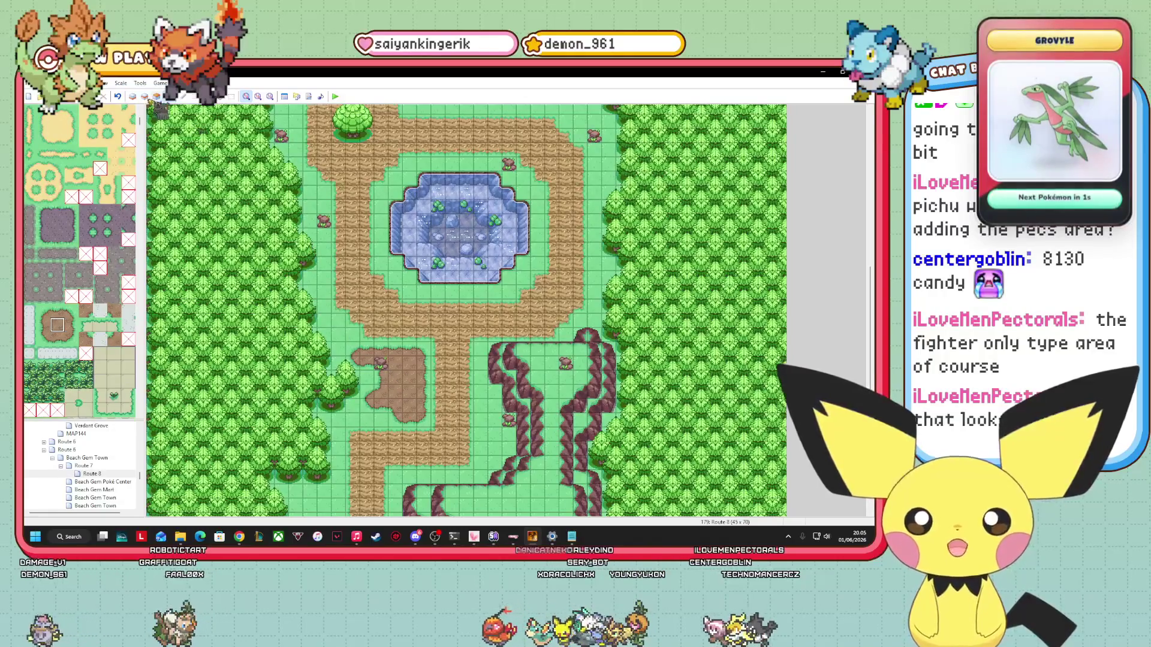
key("F5")
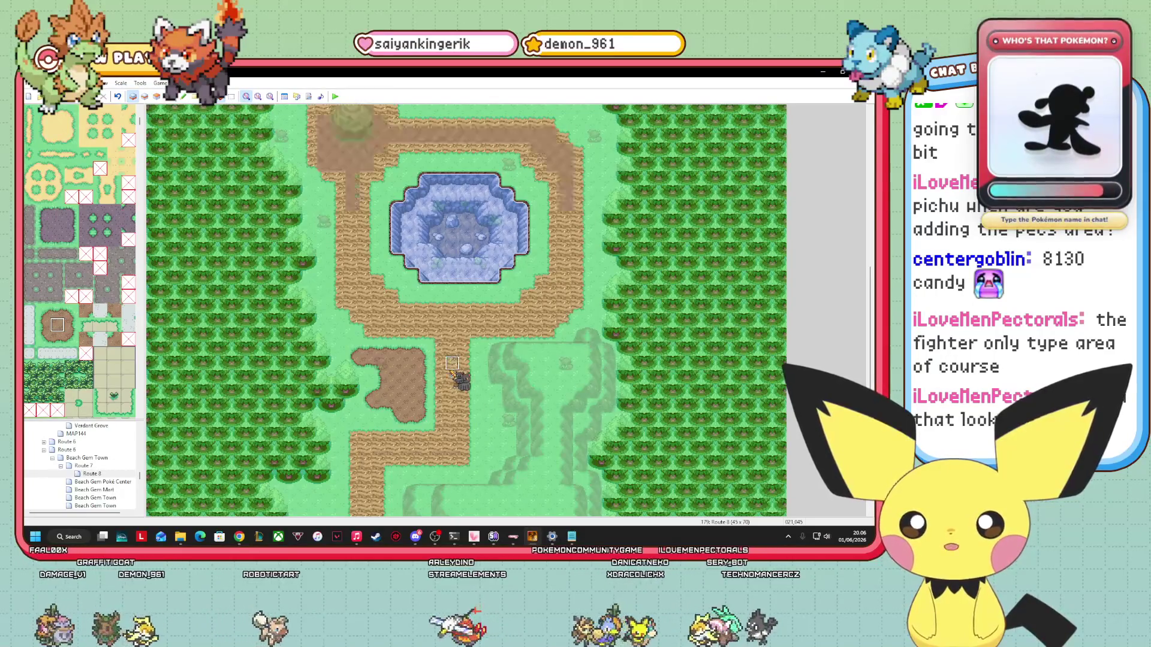
Move to layer 3 with F6 and F7, inspect the rocky lake, and pick a single tileset tile.
key("F6")
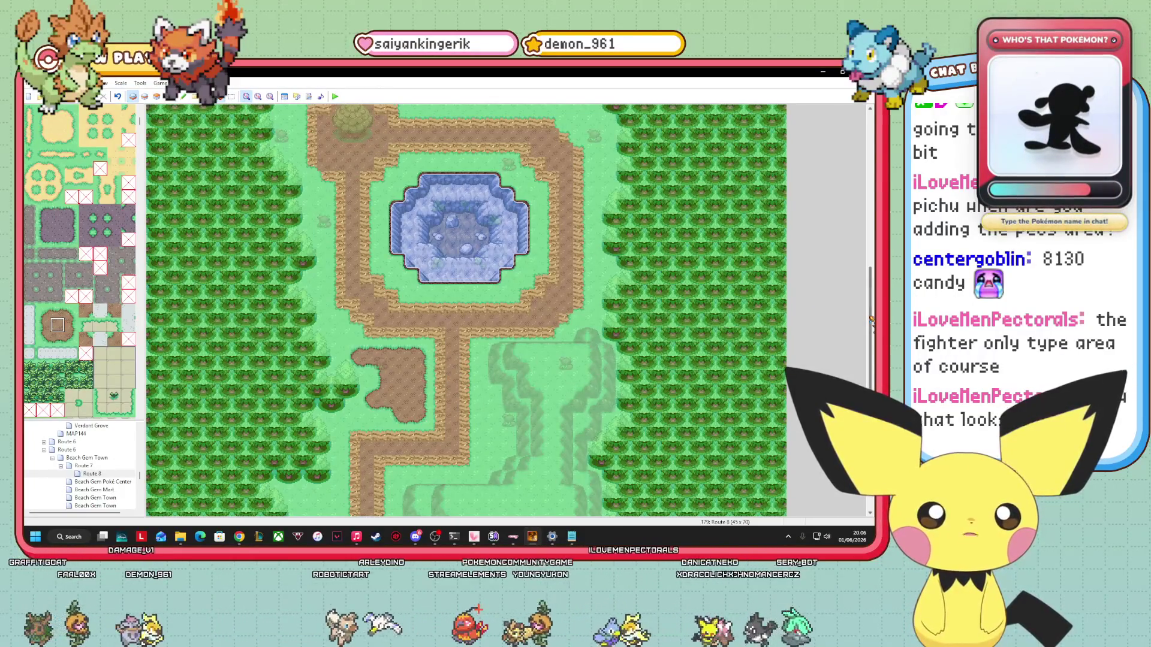
key("F7")
left_click_drag(872, 317, 848, 172)
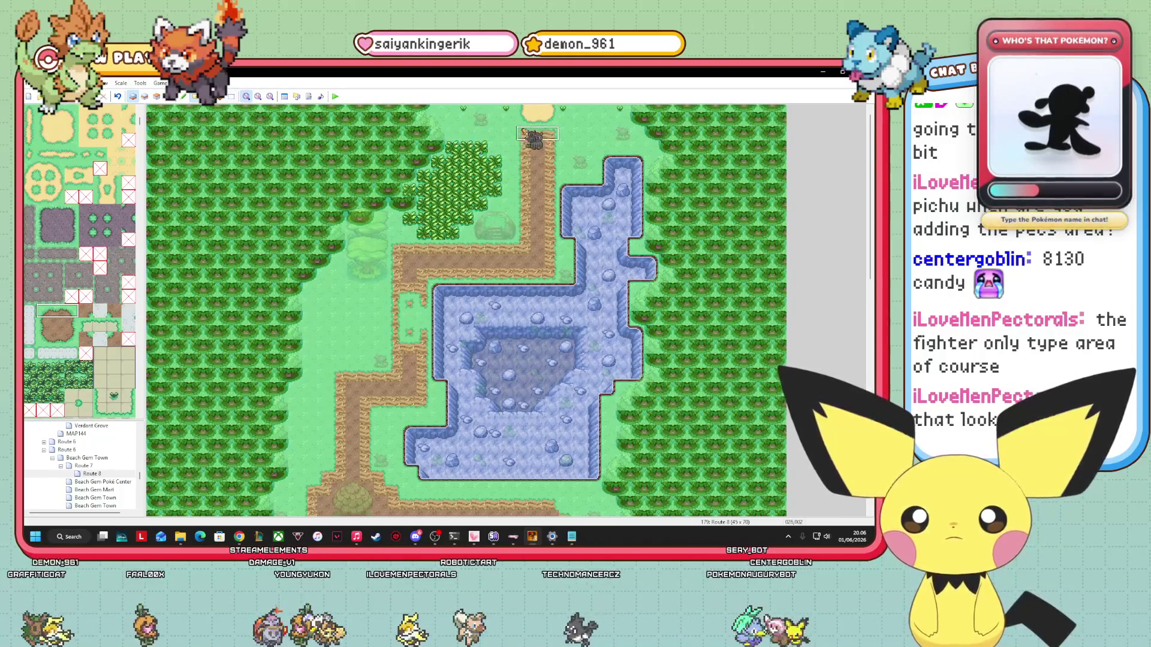
left_click(44, 325)
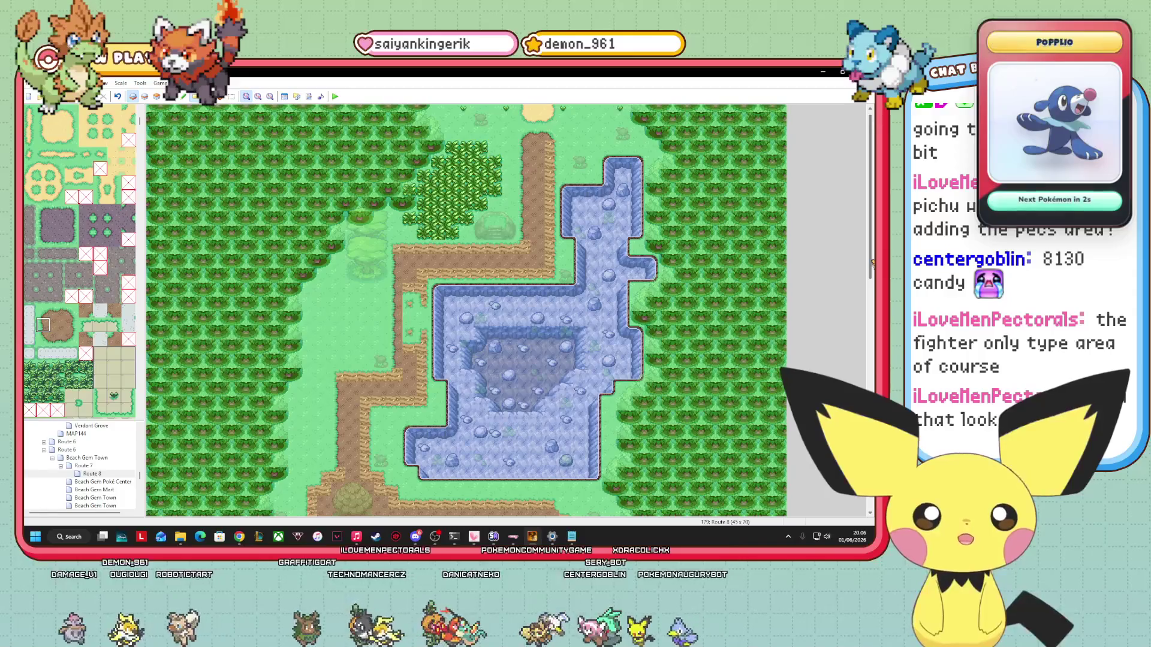
scroll(736, 339, "down", 5)
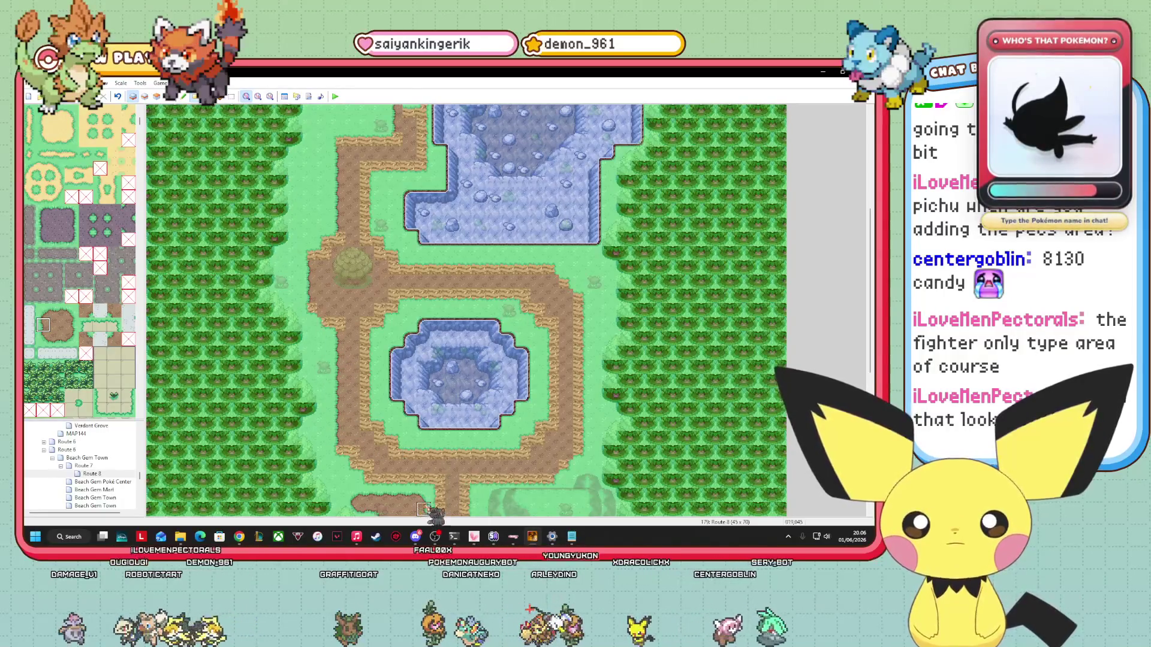
scroll(640, 293, "down", 3)
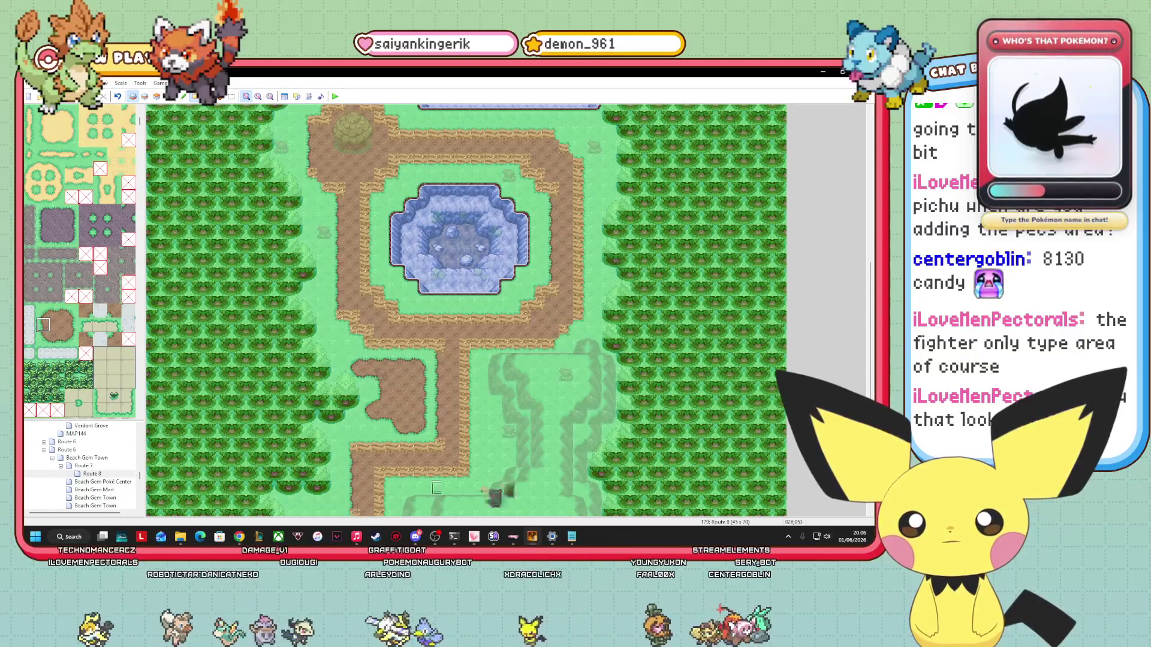
scroll(465, 352, "down", 4)
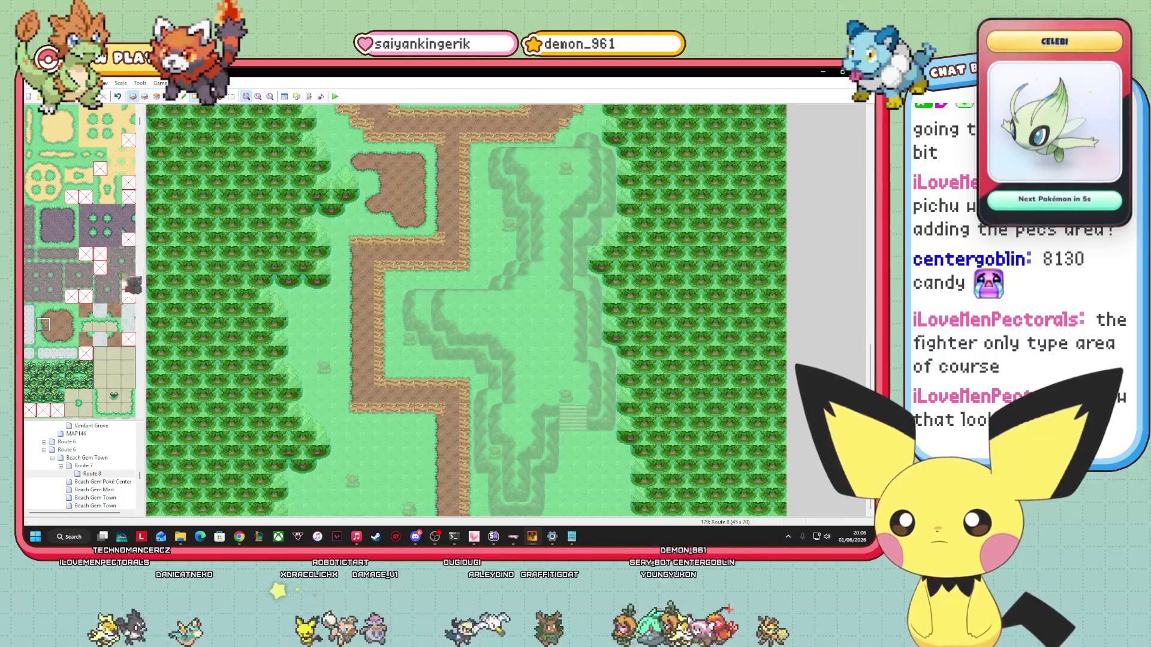
left_click(71, 325)
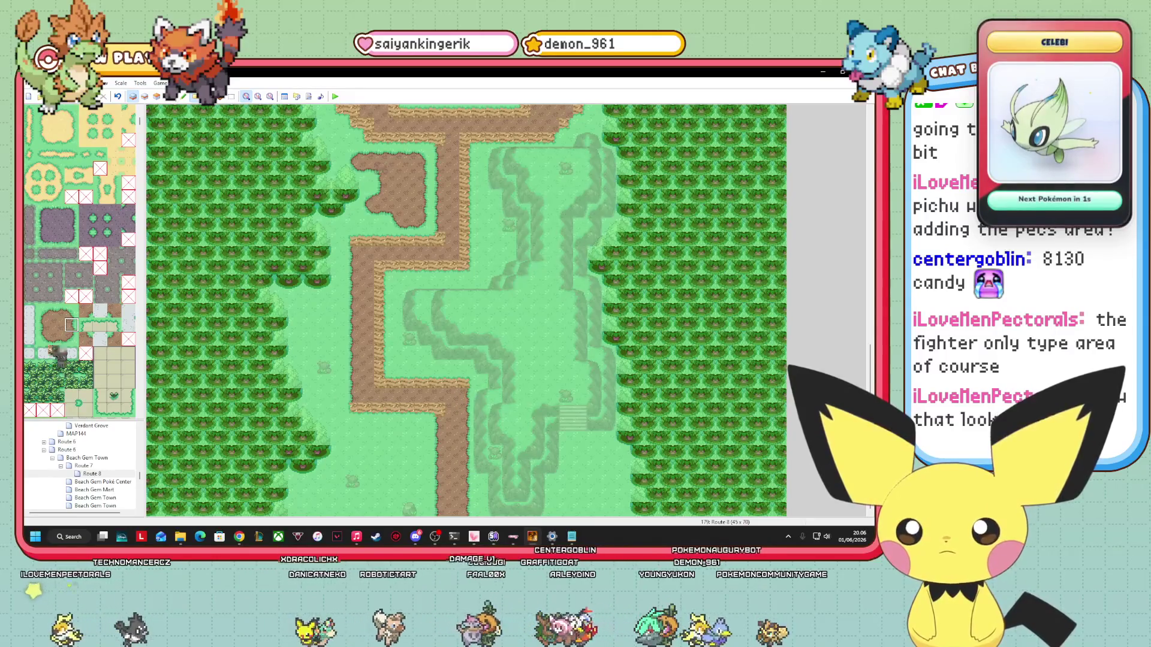
right_click(452, 384)
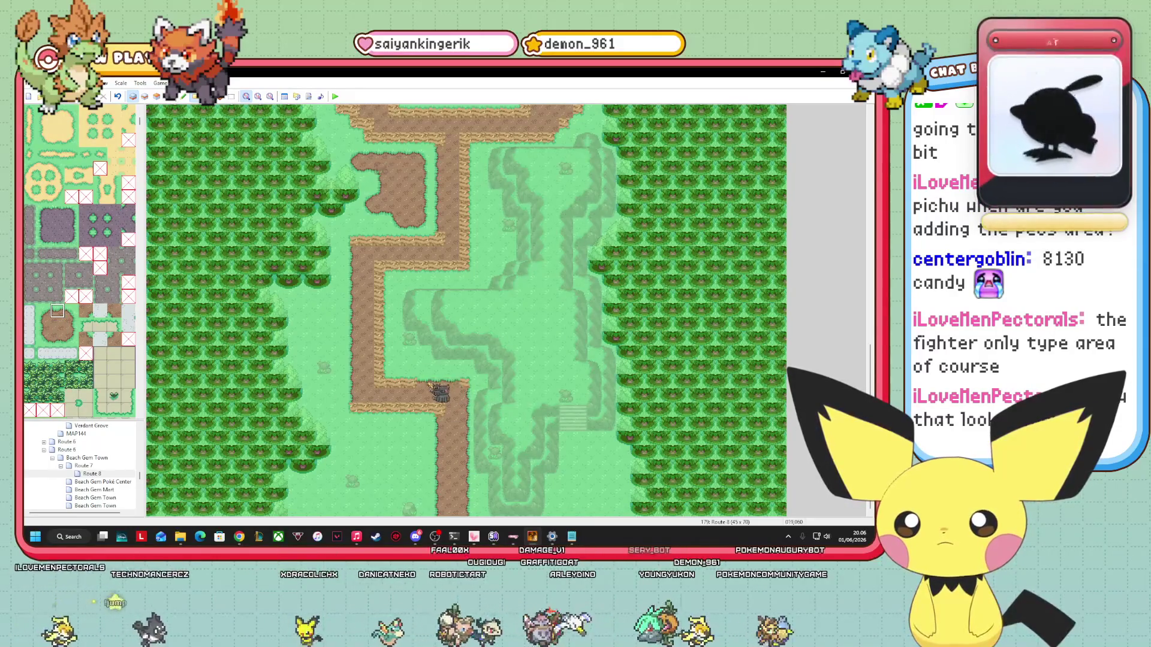
left_click(59, 339)
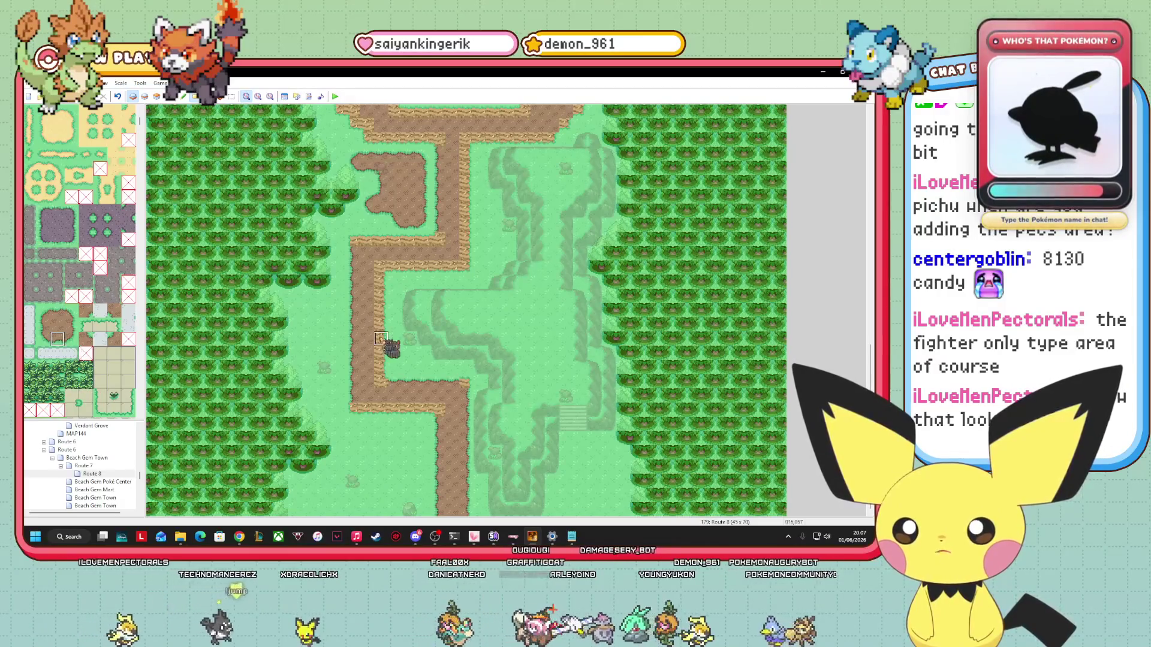
left_click(72, 339)
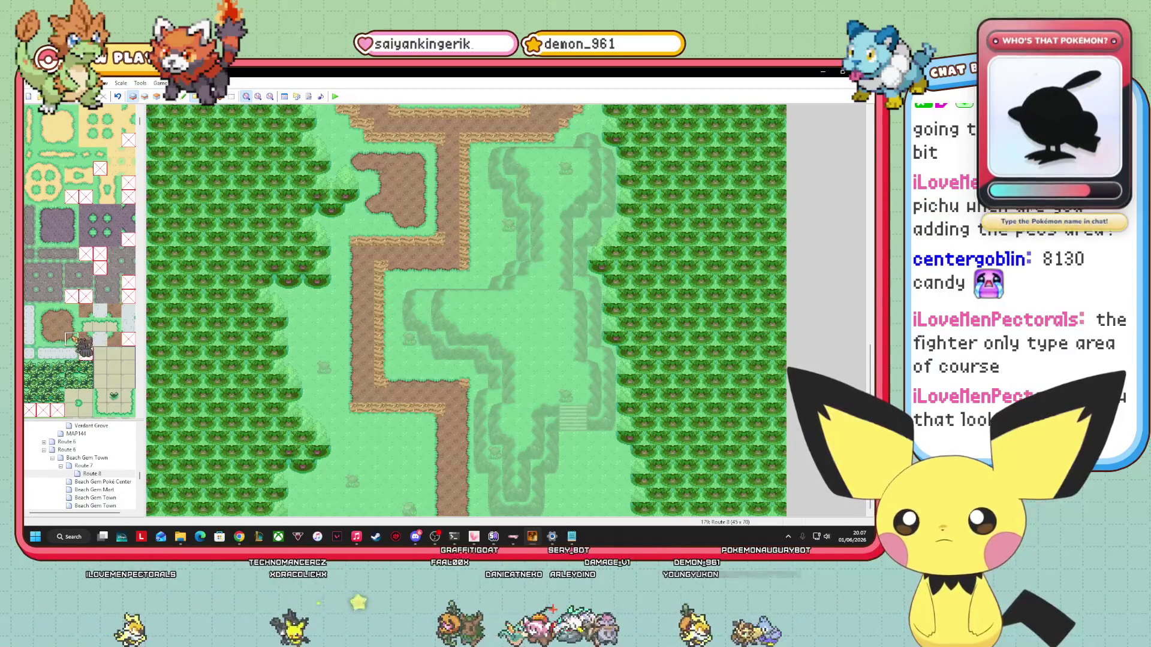
left_click(72, 325)
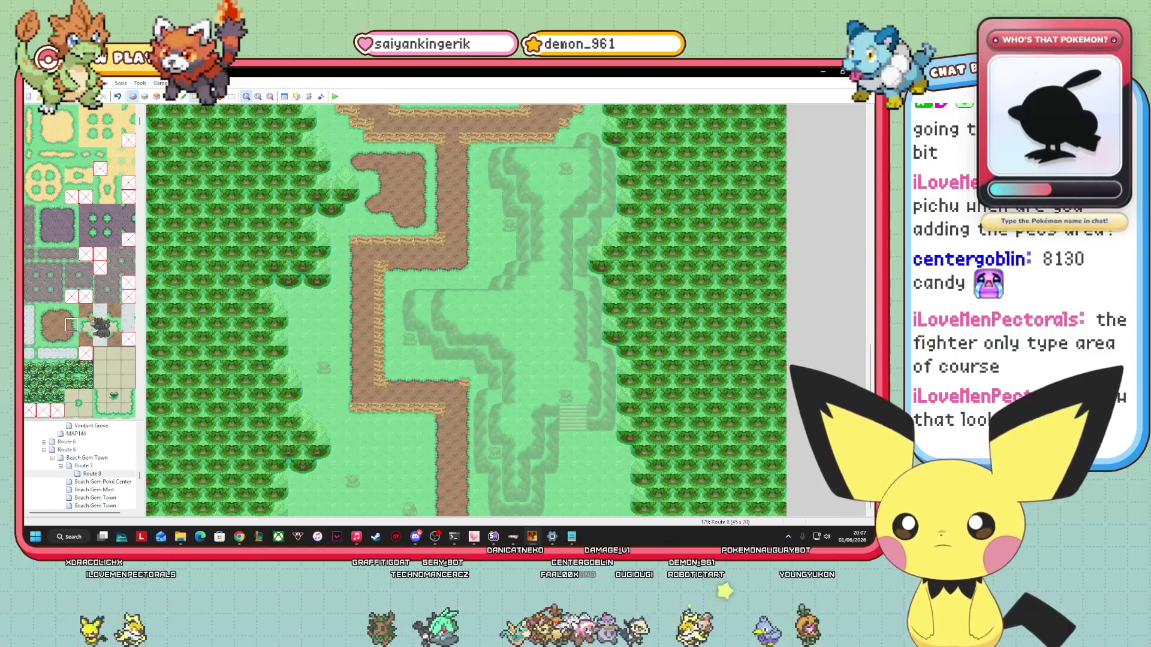
left_click(86, 311)
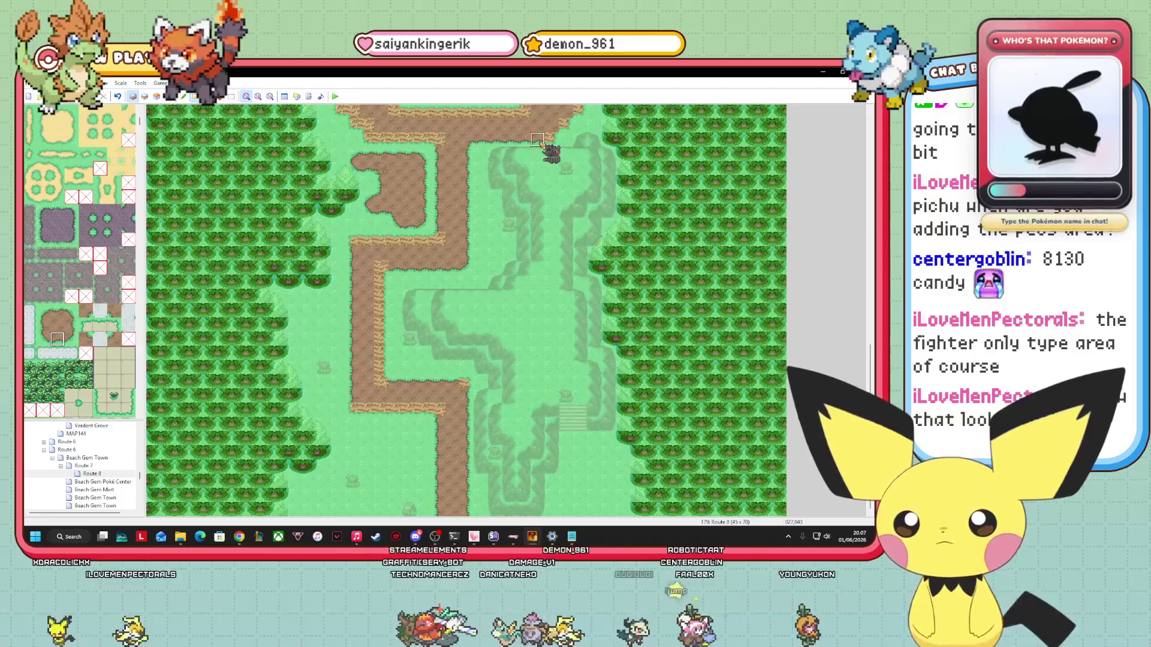
left_click(71, 339)
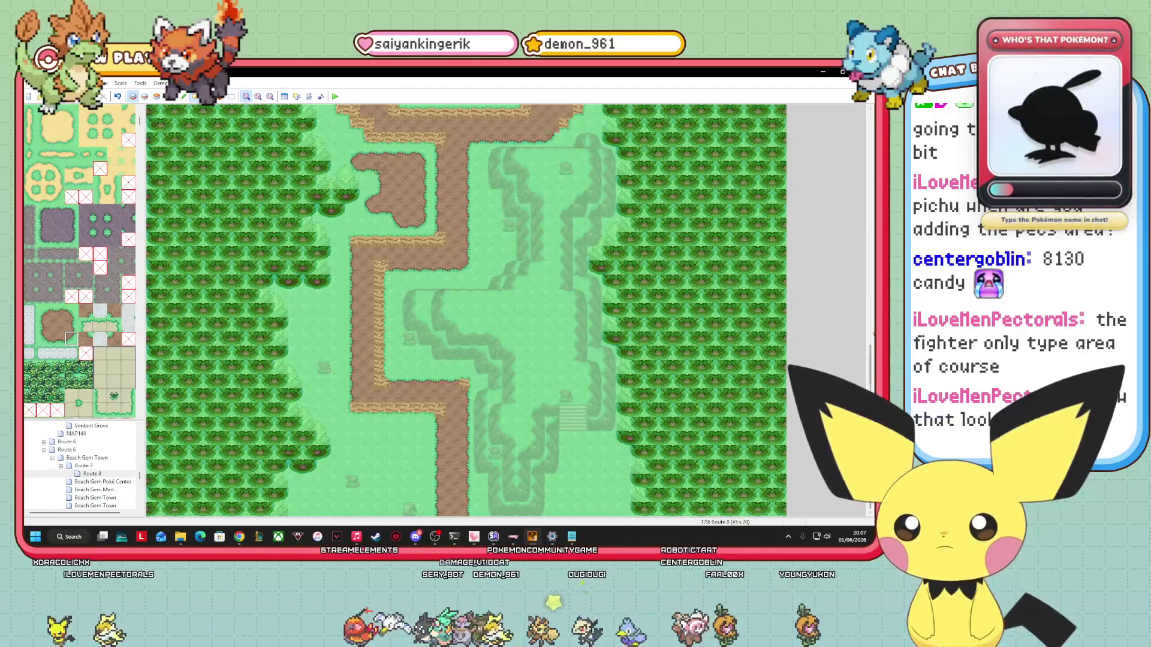
left_click_drag(873, 354, 872, 285)
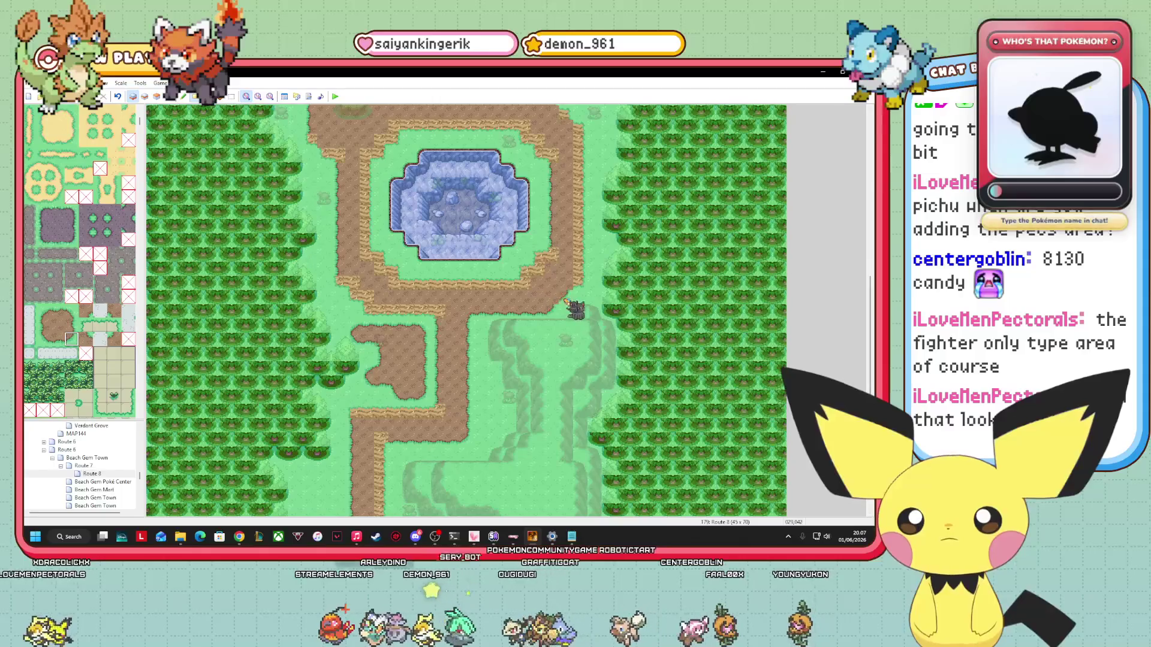
right_click(566, 326)
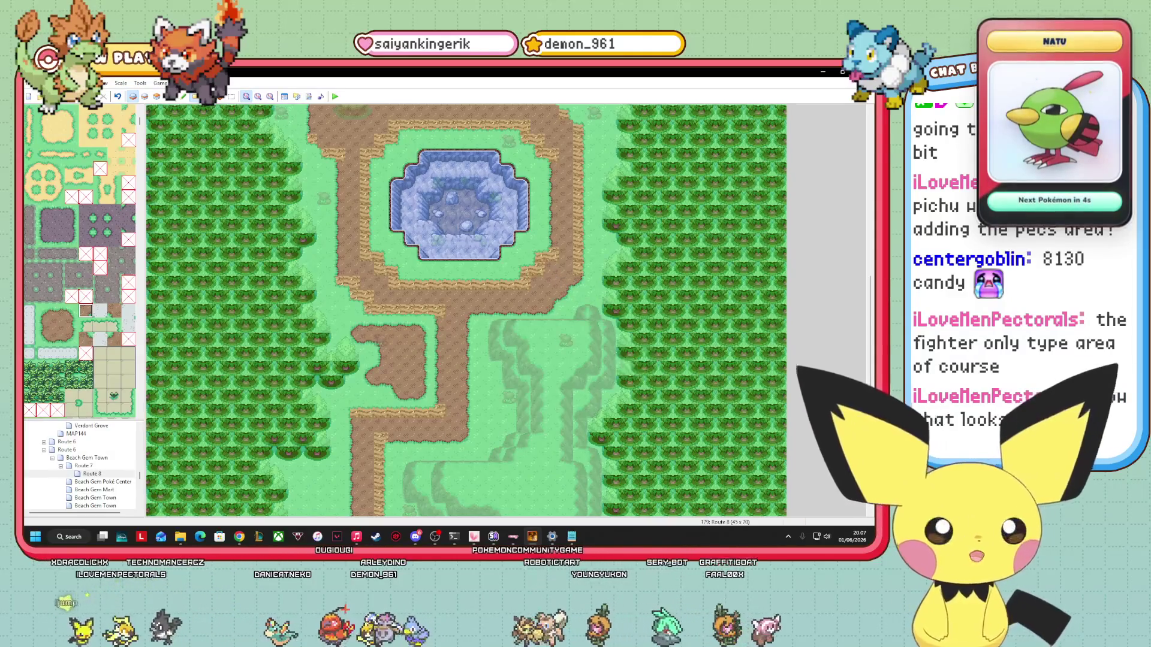
left_click(72, 324)
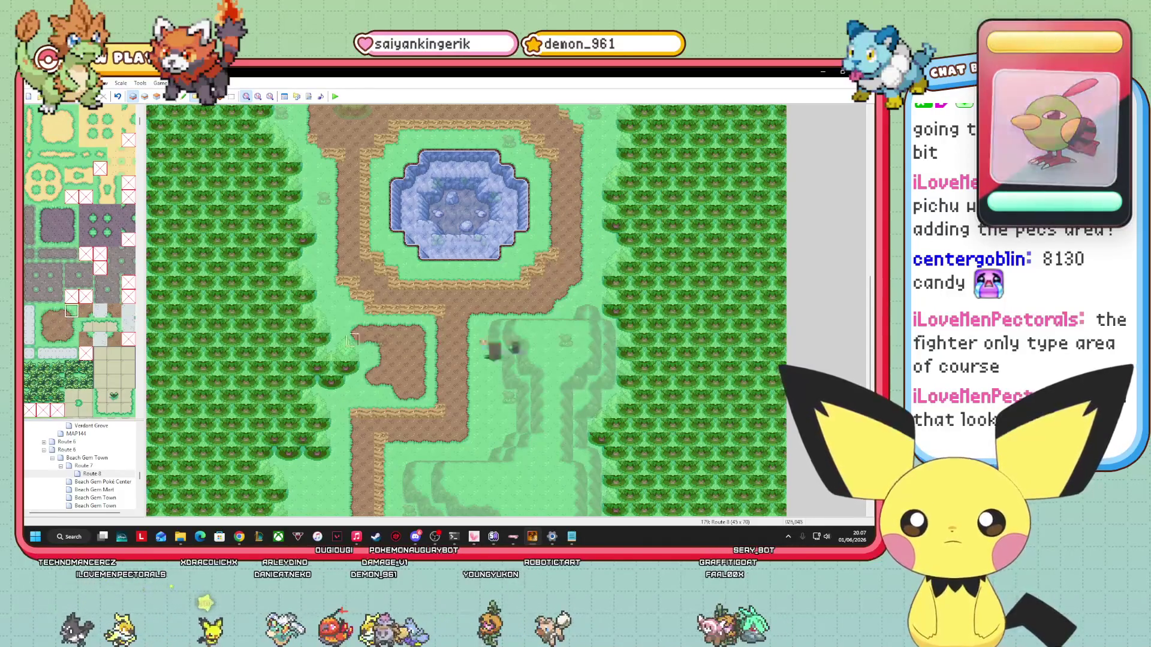
left_click_drag(871, 378, 869, 307)
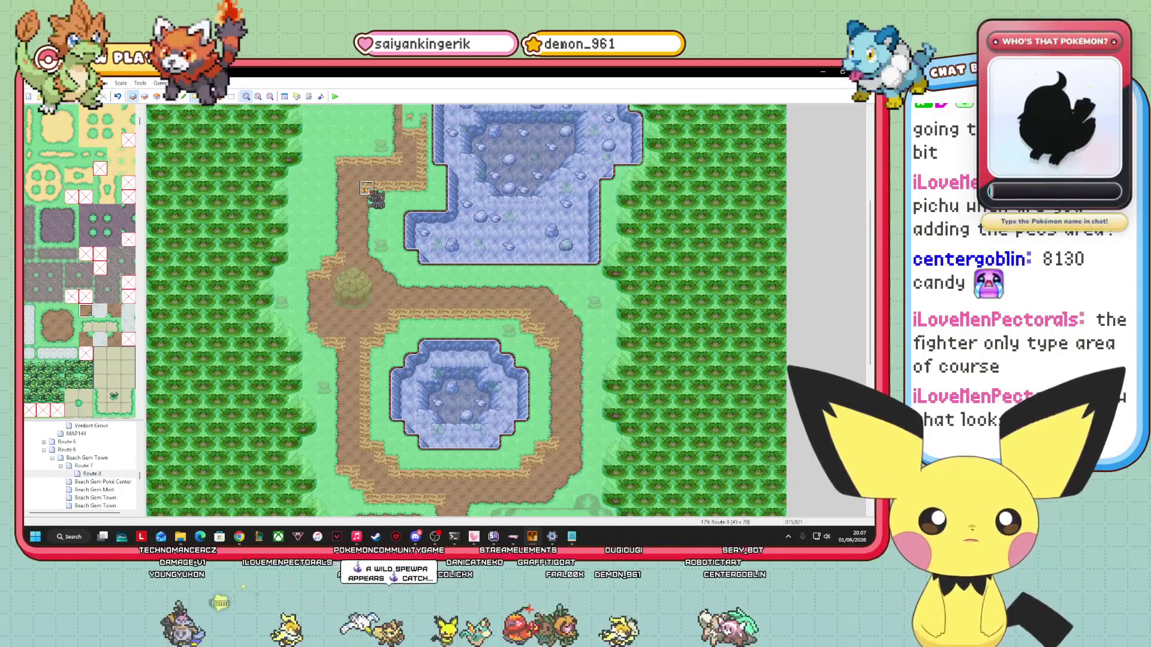
Pick new paint tiles from the tileset and move the map view up to the northern rocky lake.
left_click_drag(366, 188, 271, 361)
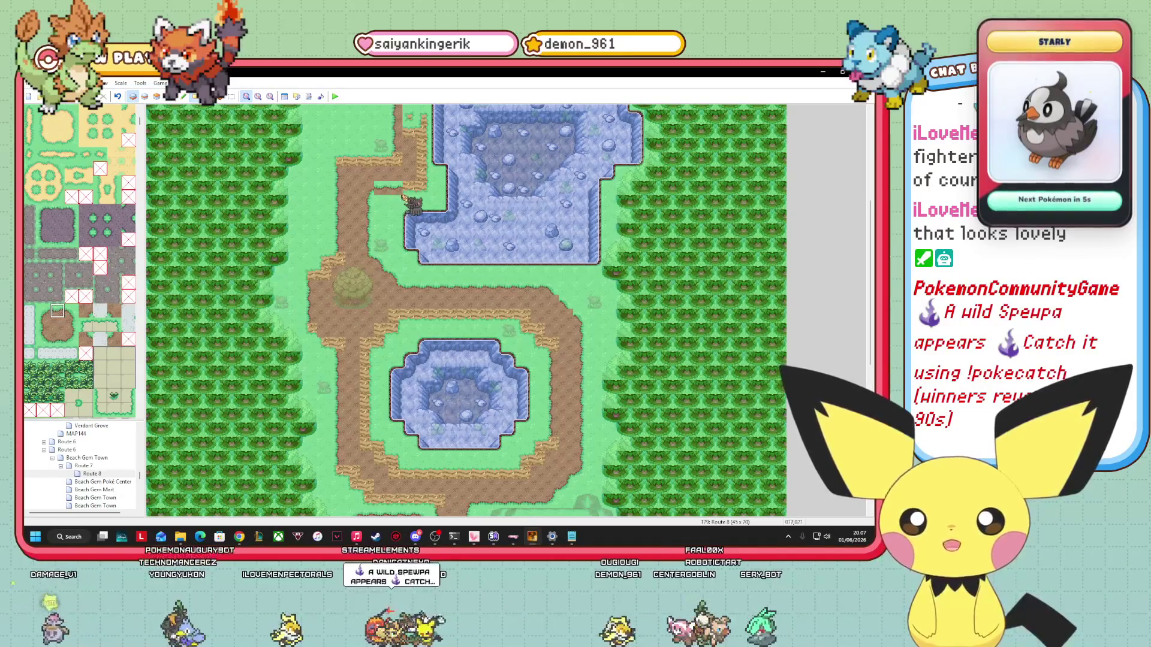
left_click(58, 340)
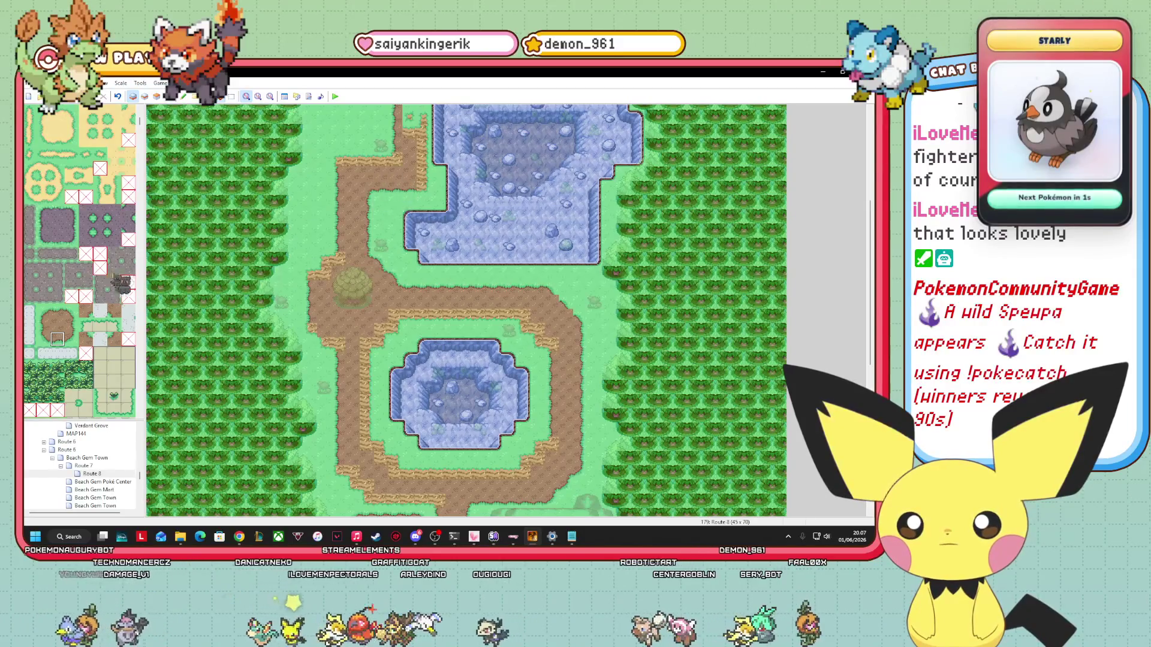
left_click(71, 325)
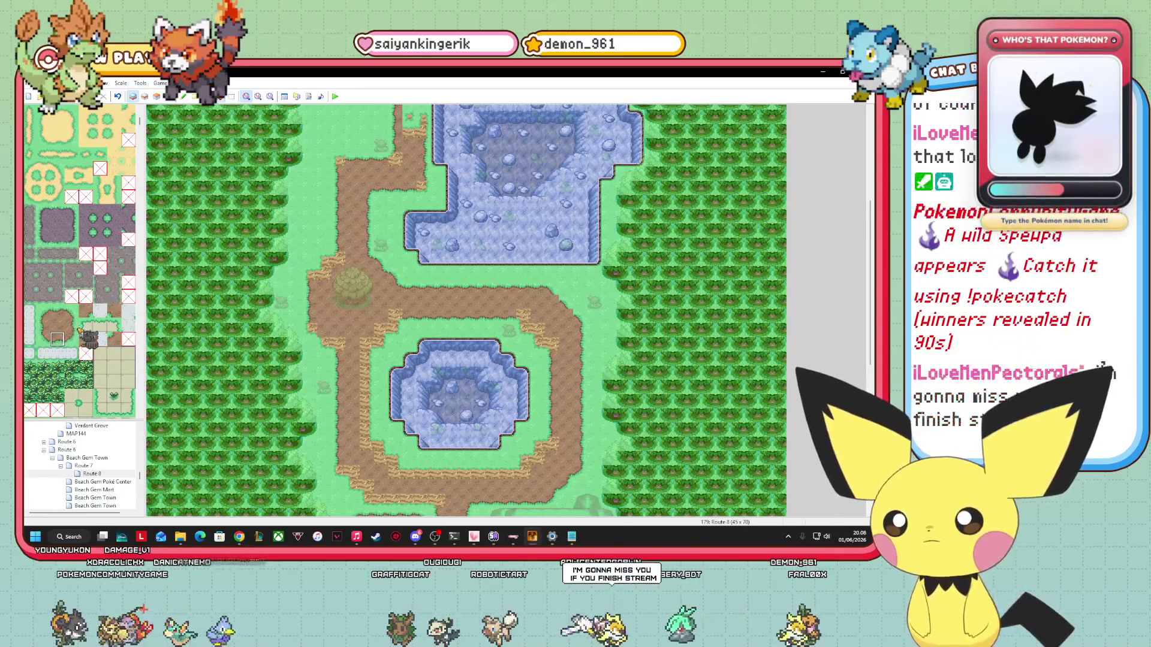
left_click(71, 325)
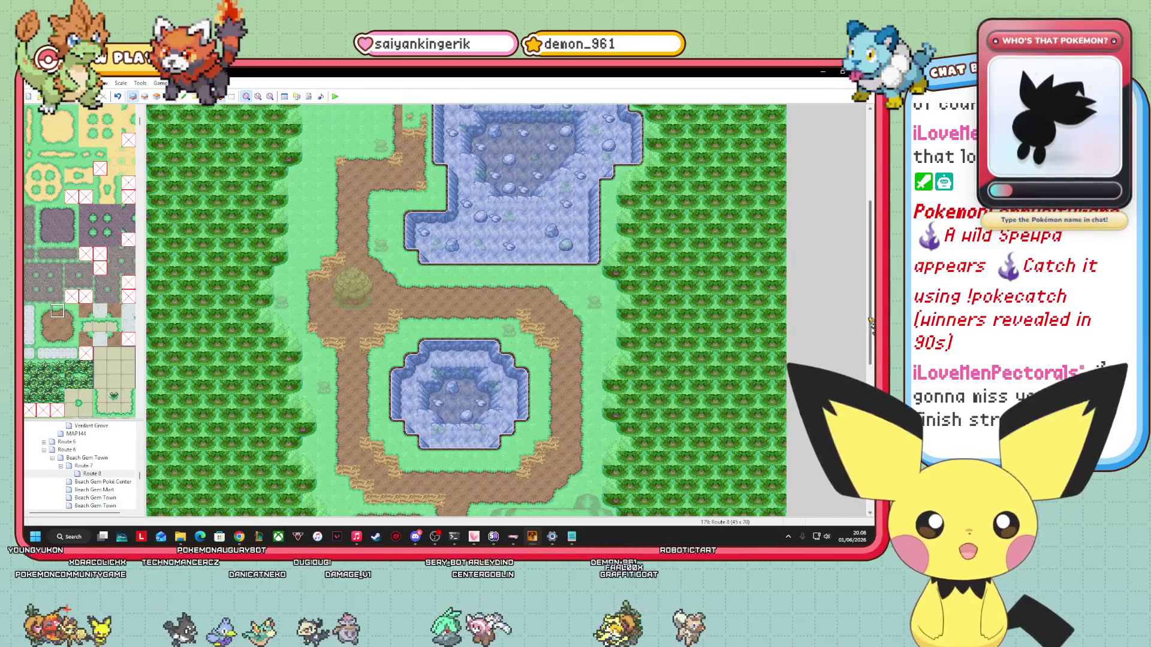
scroll(384, 290, "up", 3)
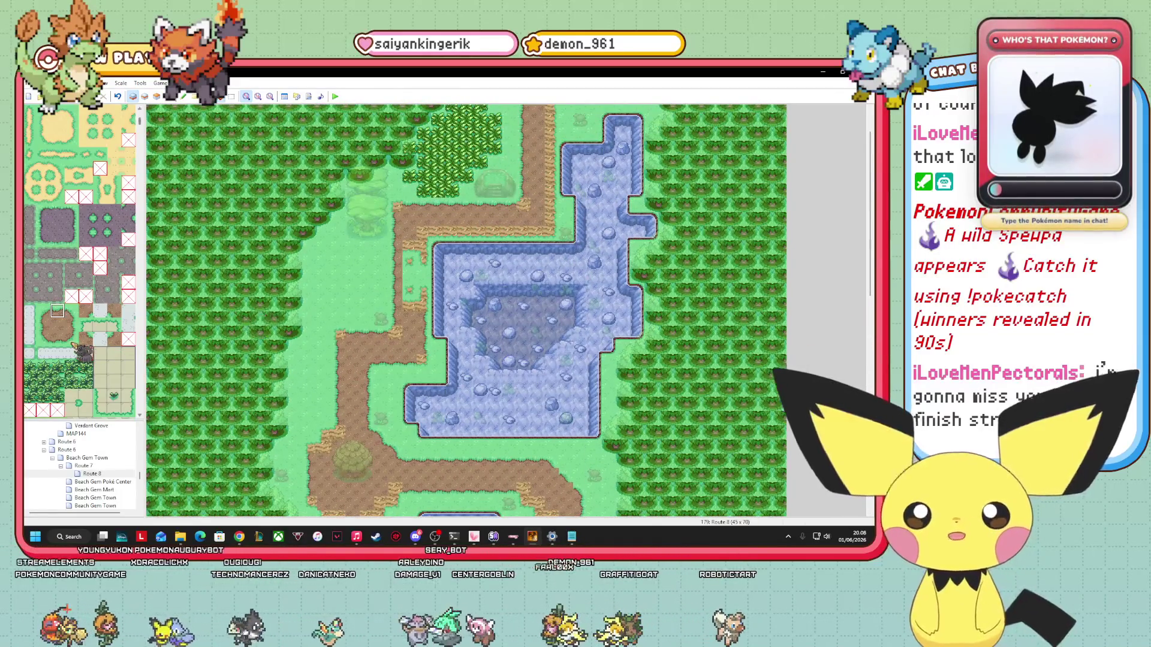
Try a ledge edge along the dirt path beside the lake, then undo it.
left_click(71, 324)
left_click(540, 179)
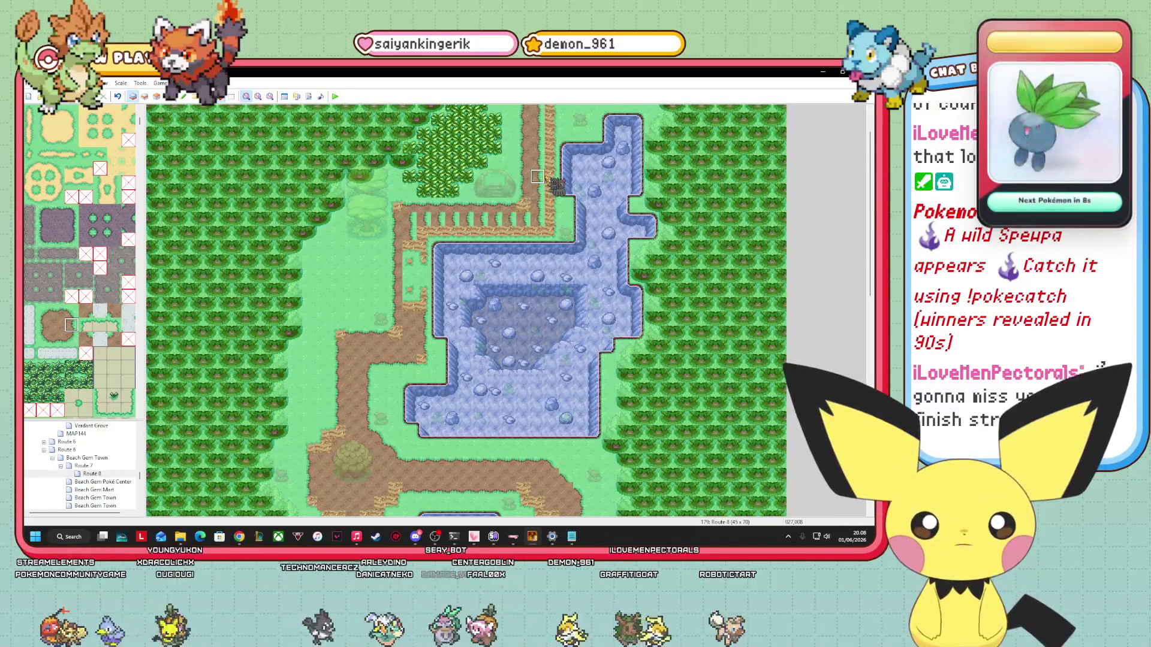
key("ctrl+z")
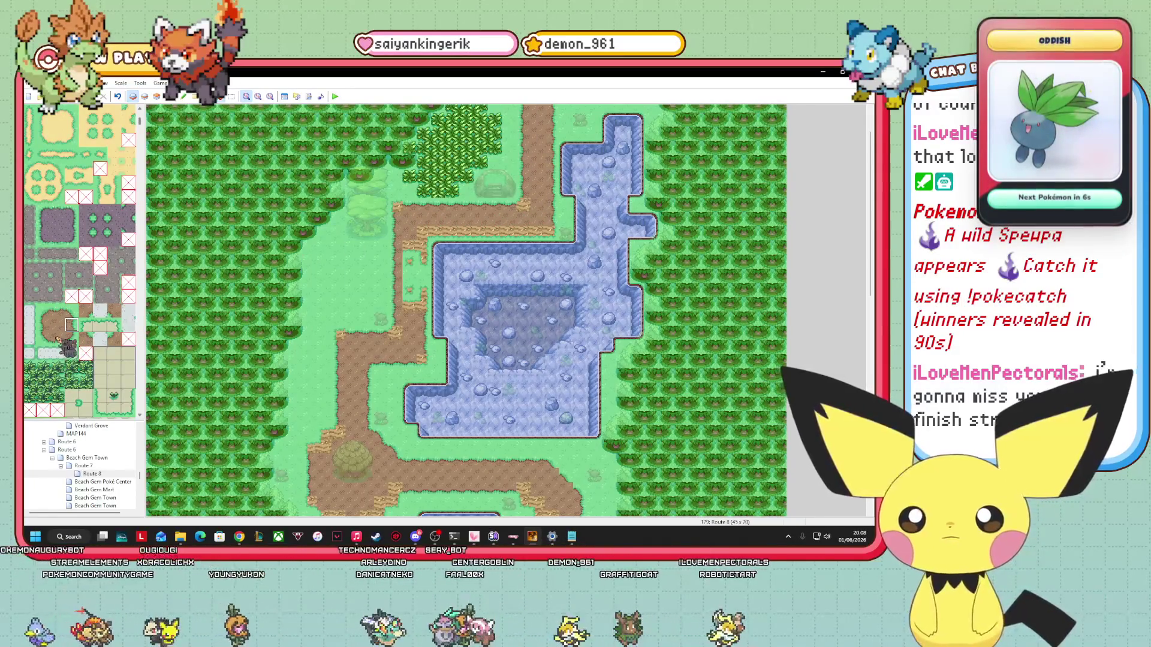
Pick a dirt path tile and sample the existing path edge tiles from the map.
left_click(57, 339)
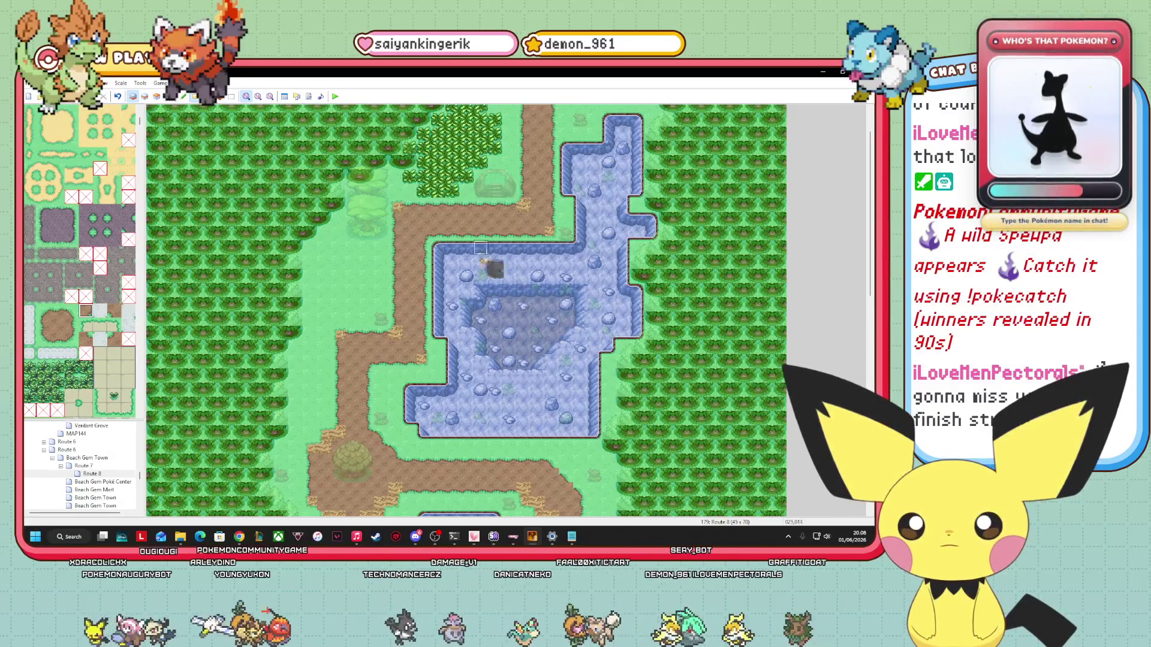
mouse_move(480, 247)
left_mouse_down()
mouse_move(366, 432)
mouse_move(324, 446)
mouse_move(110, 378)
mouse_move(114, 339)
mouse_move(322, 459)
left_mouse_up()
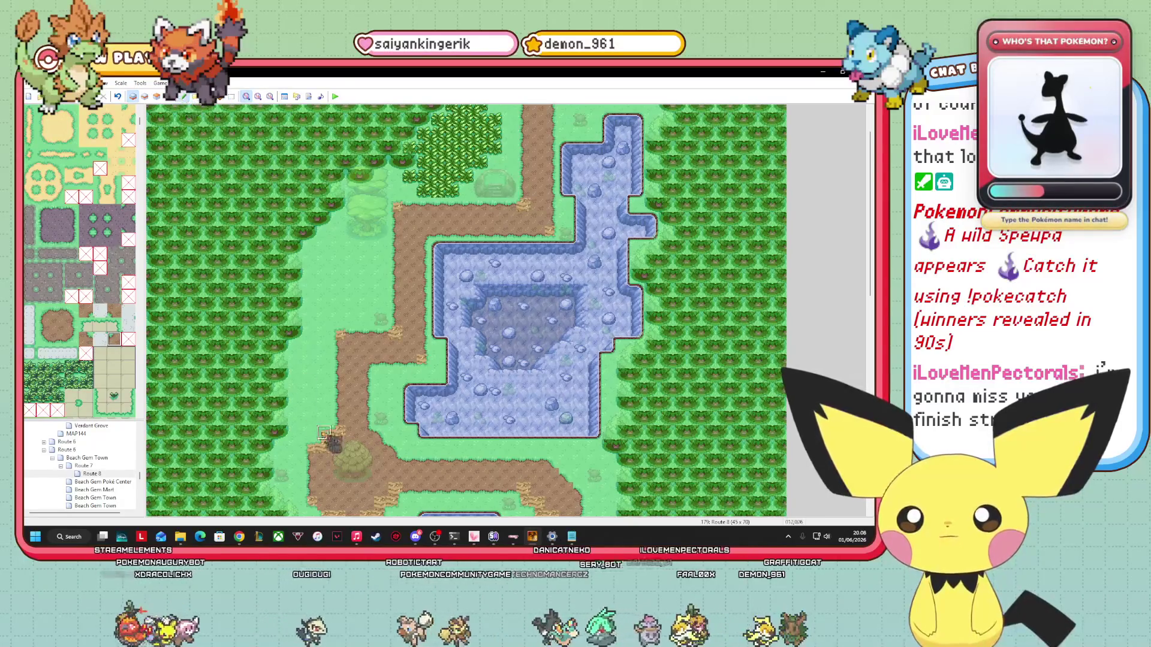
mouse_move(317, 500)
left_mouse_down()
mouse_move(357, 320)
mouse_move(389, 383)
mouse_move(386, 330)
mouse_move(338, 376)
mouse_move(74, 325)
left_mouse_up()
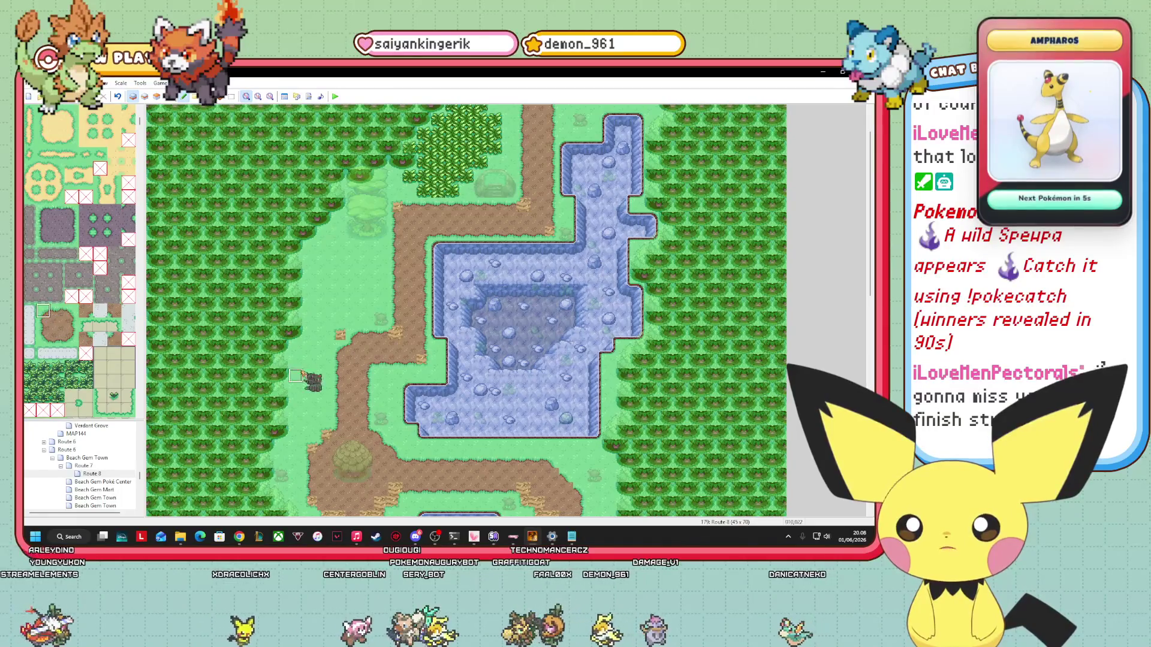
left_click(86, 310)
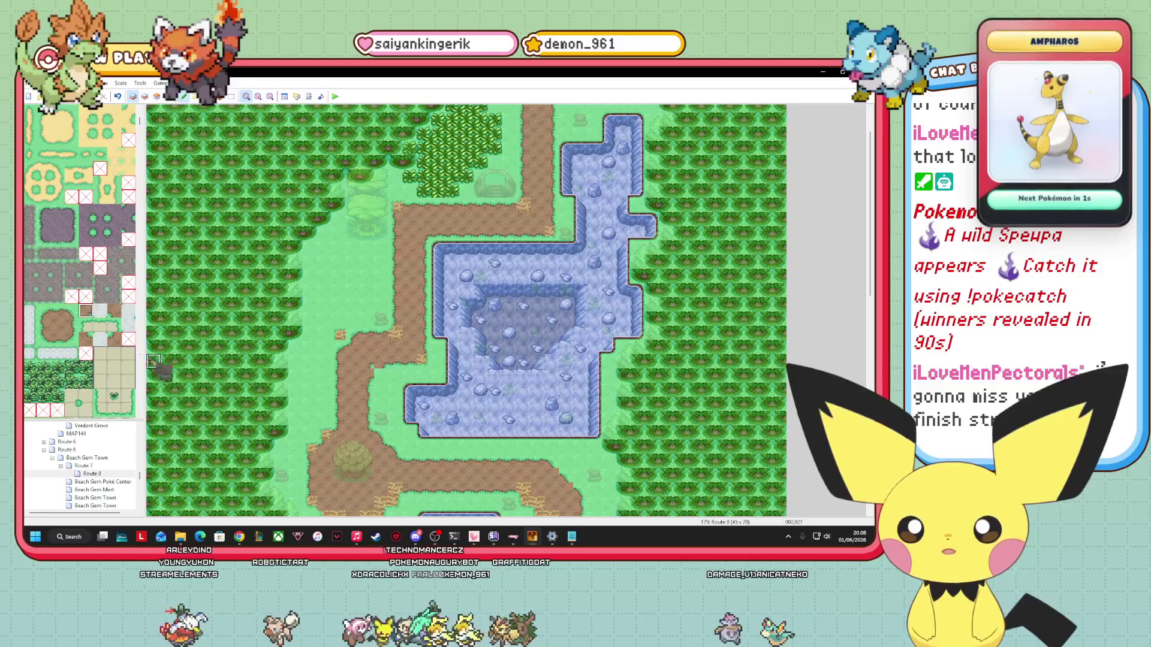
right_click(383, 378)
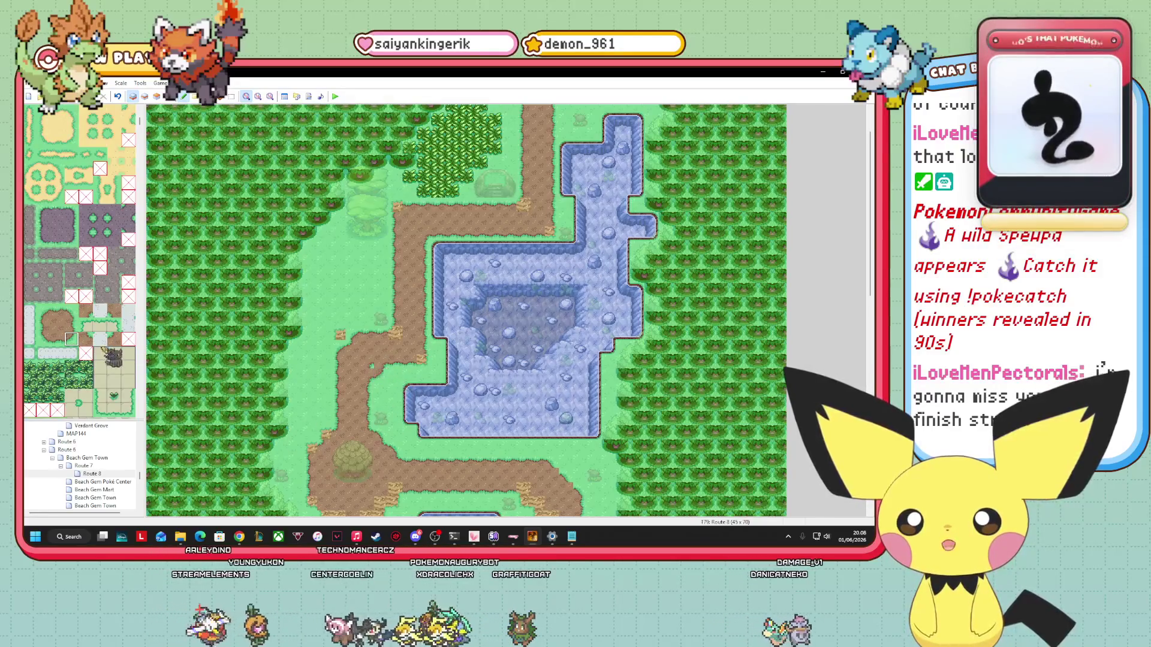
right_click(297, 462)
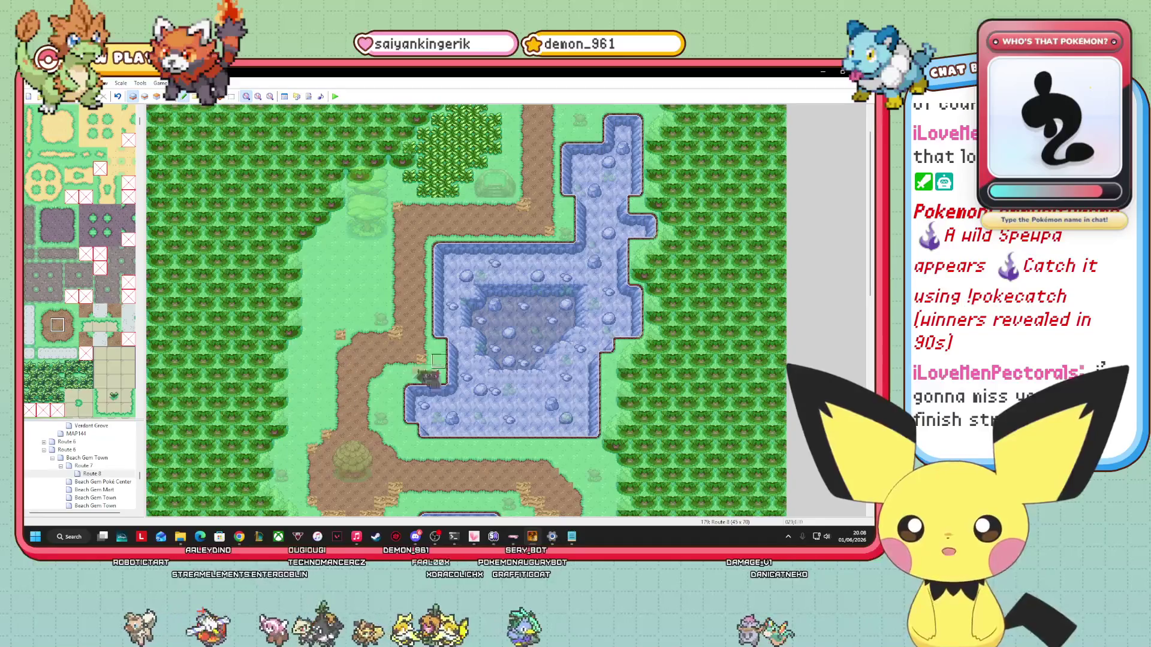
right_click(324, 361)
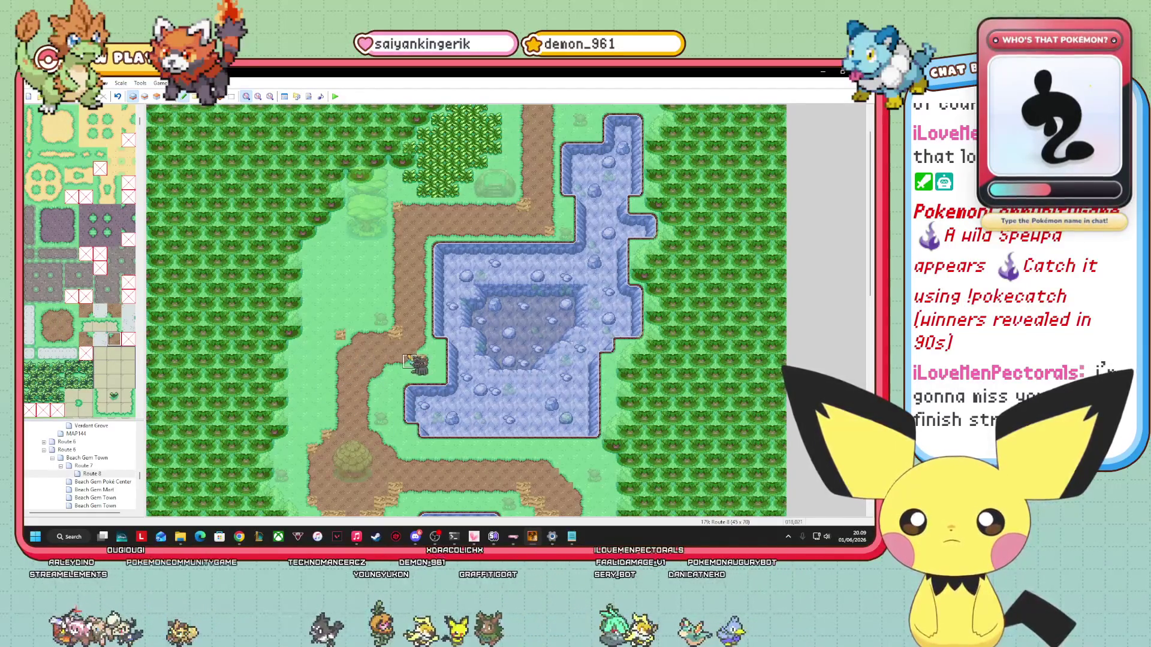
left_click(87, 311)
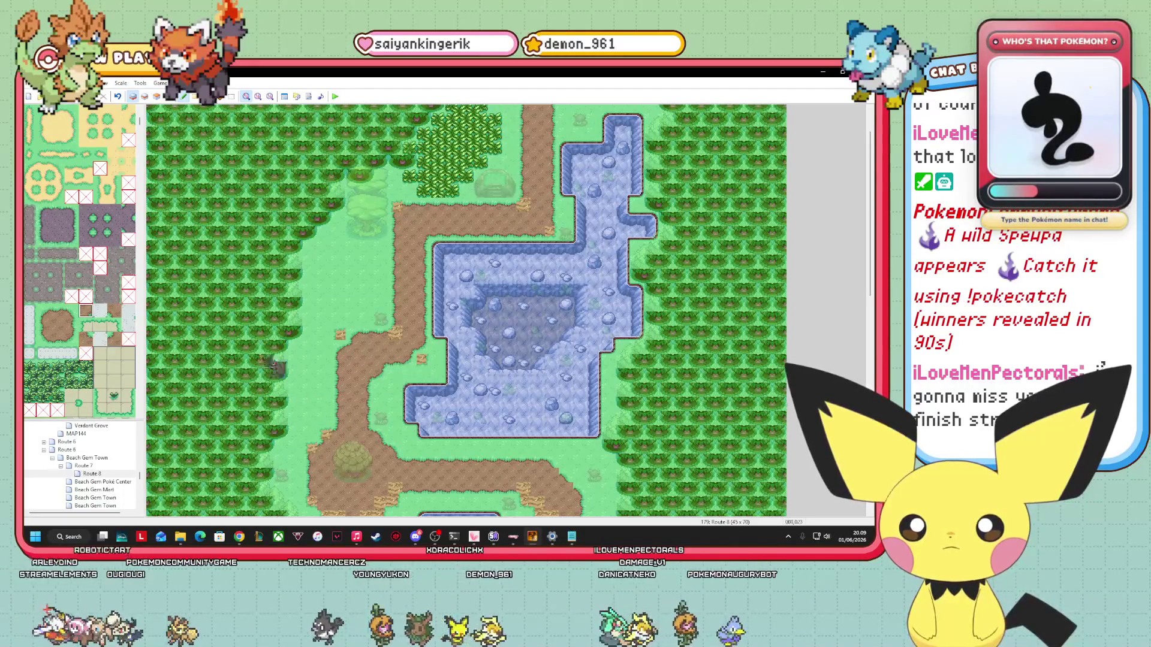
Choose grass and small detail tiles to place beside the dirt path.
scroll(72, 268, "up", 10)
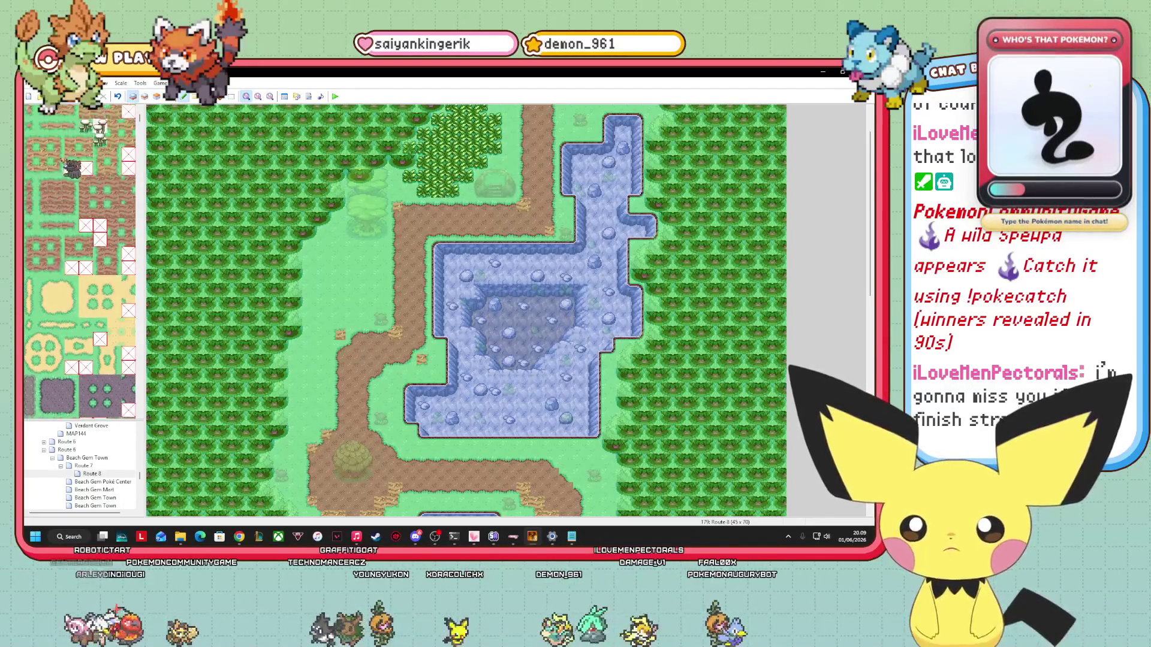
left_click(58, 126)
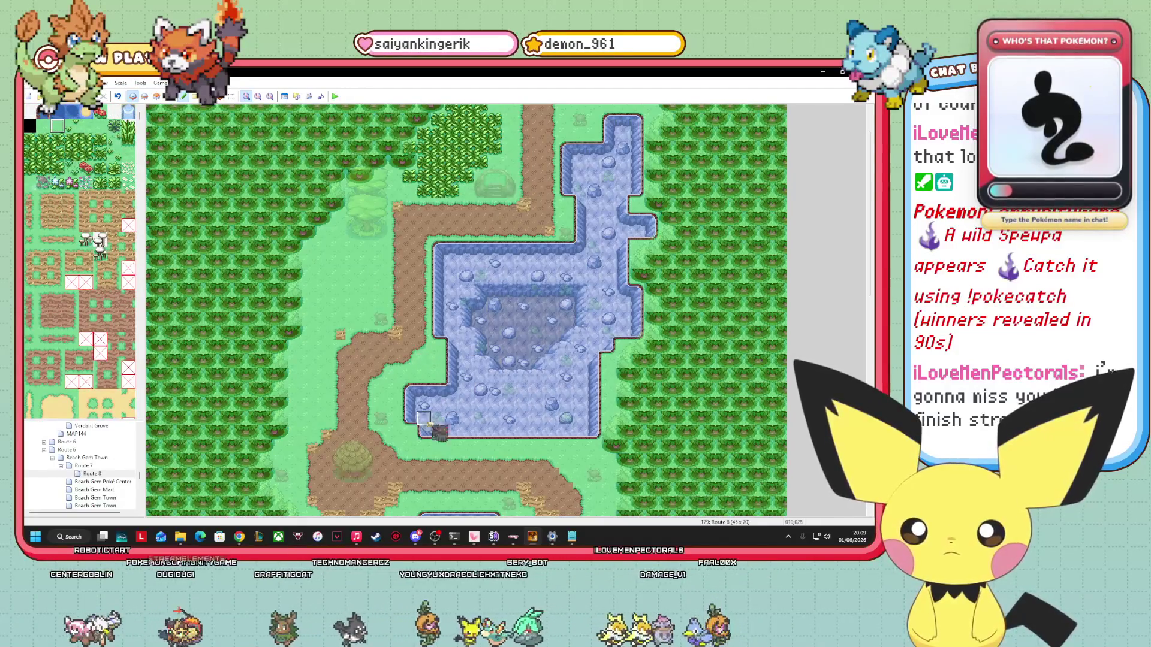
scroll(76, 354, "down", 10)
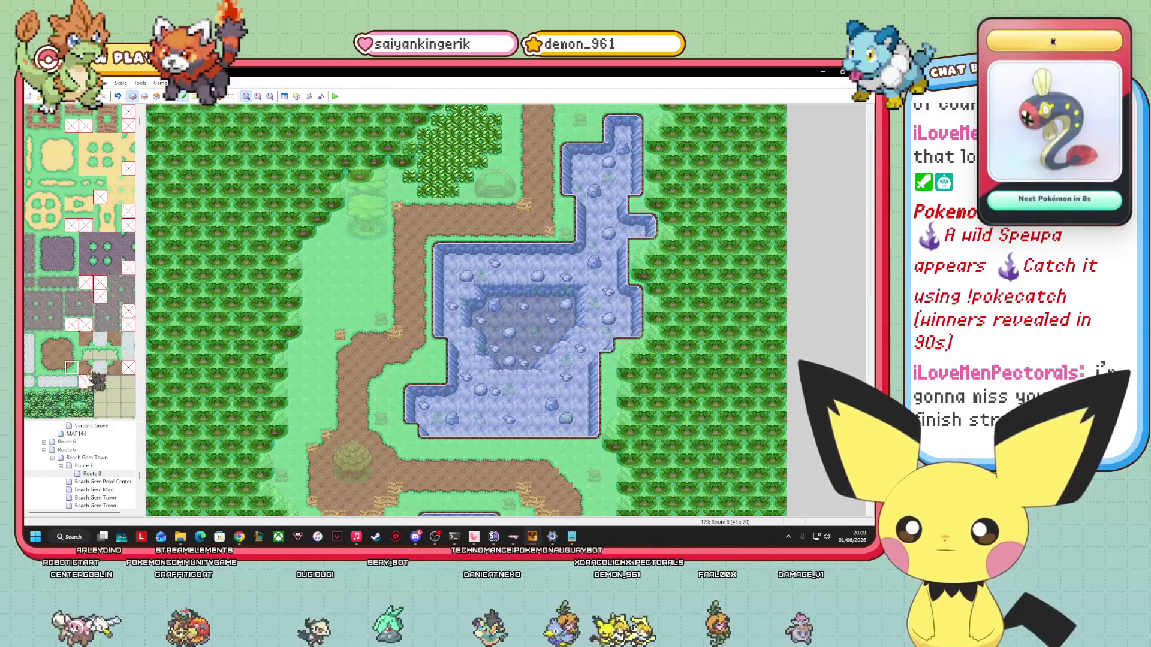
left_click(114, 367)
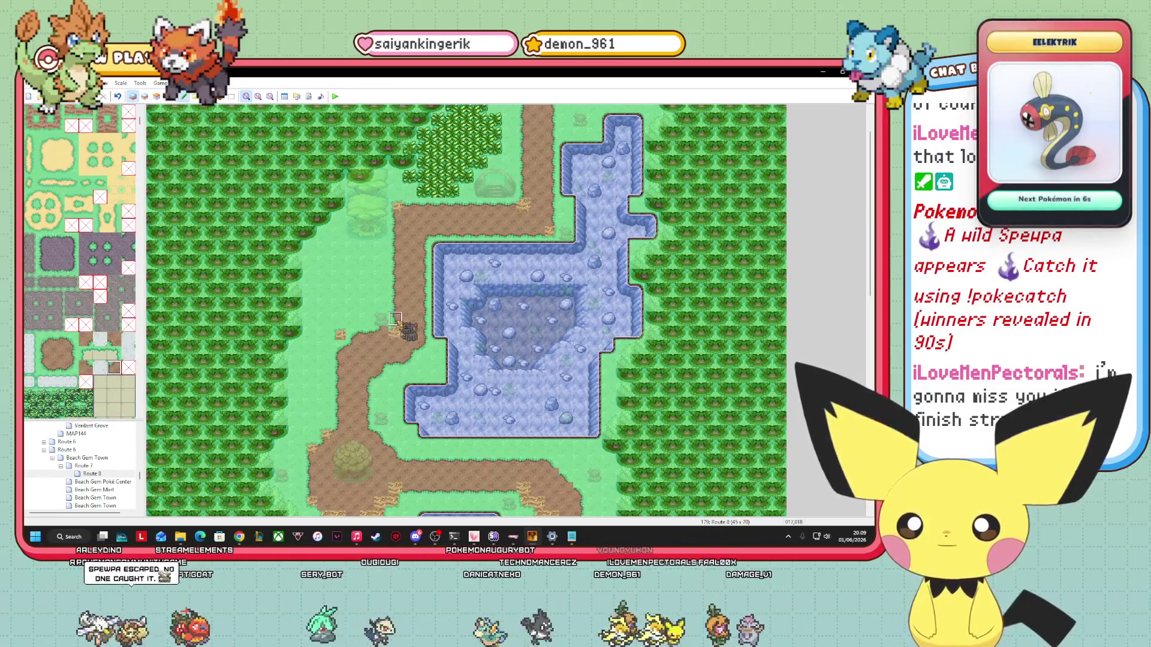
left_click(42, 340)
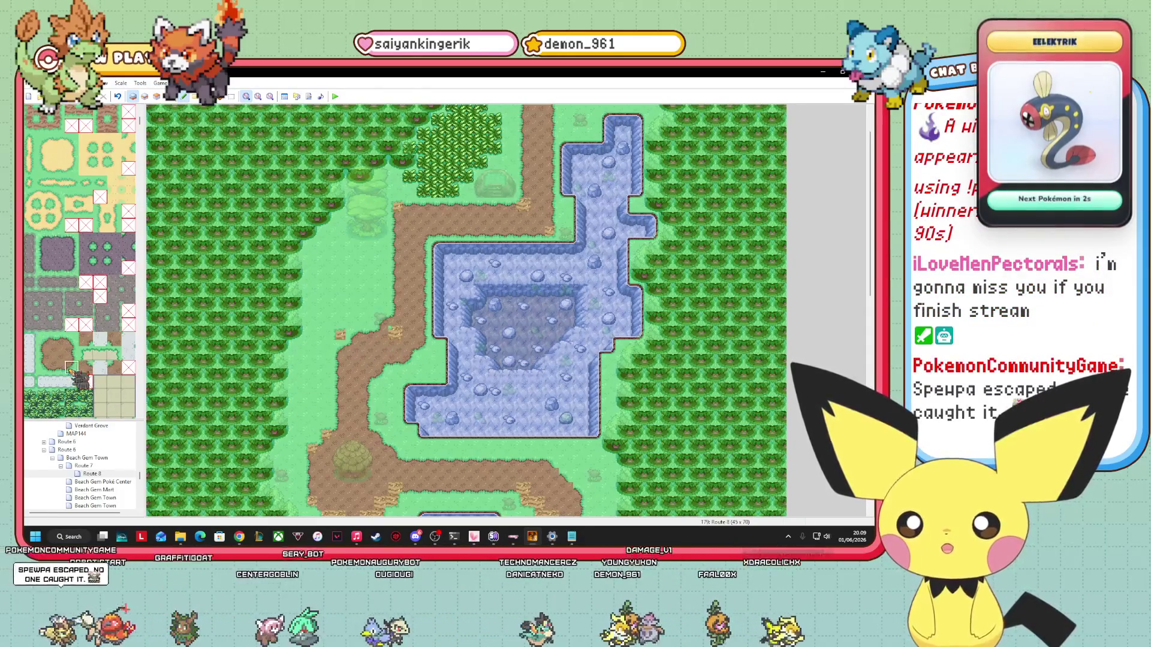
left_click(71, 367)
left_click(57, 353)
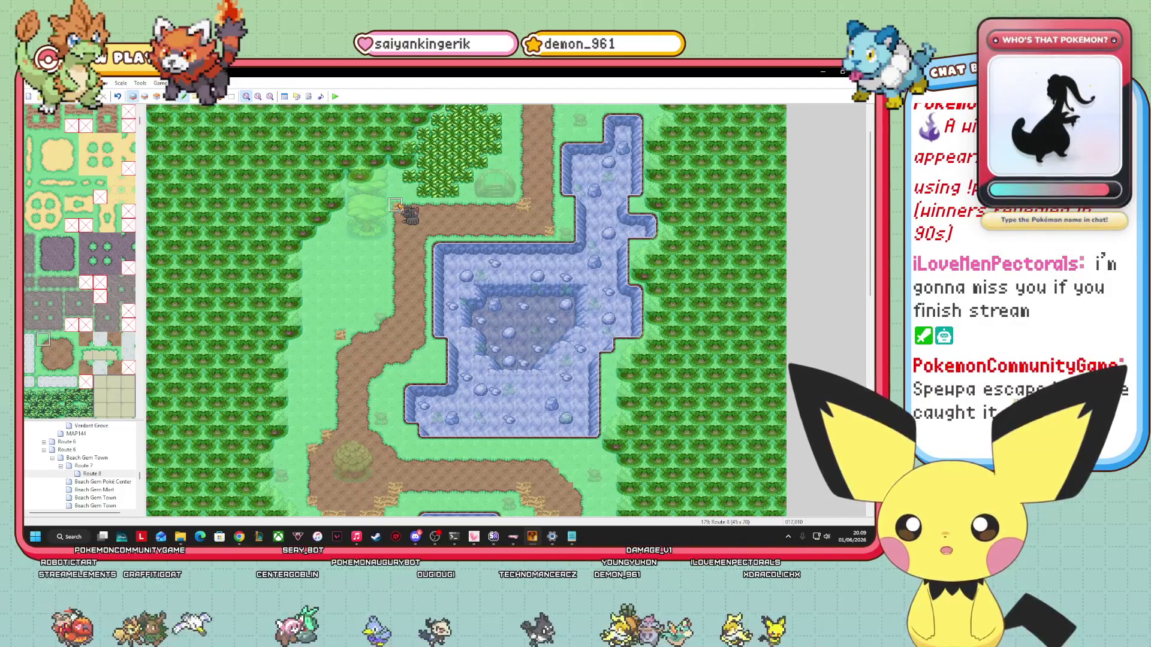
Pick more detail and grass tiles, then move the map down to the southern pond loop.
scroll(860, 315, "up", 2)
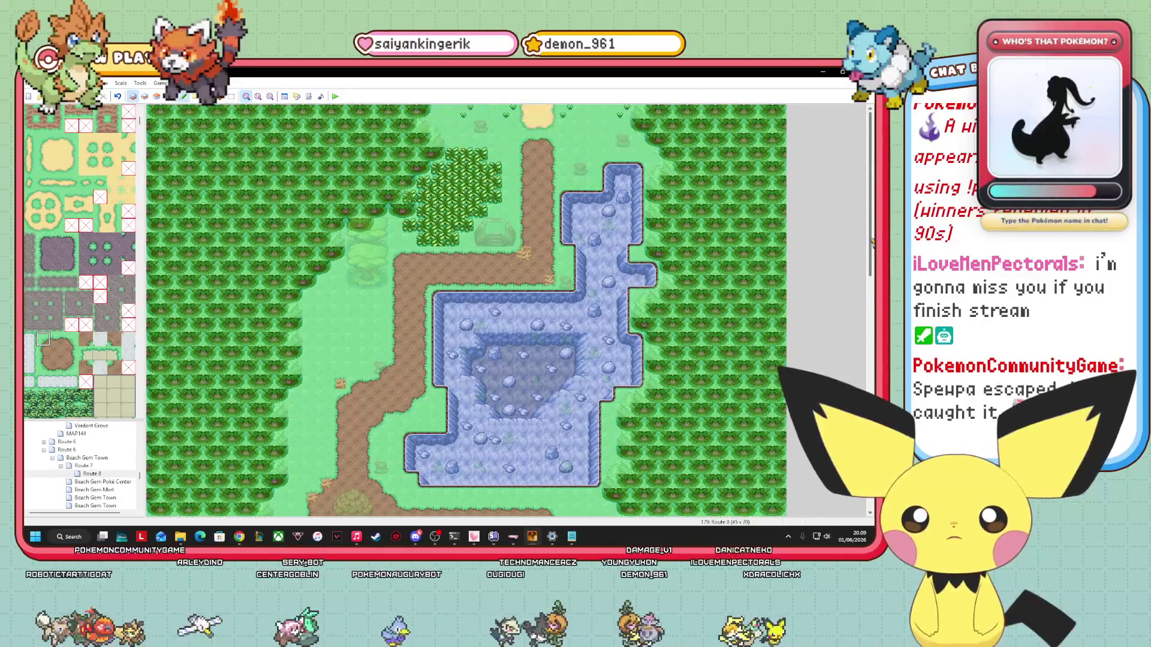
left_click(114, 367)
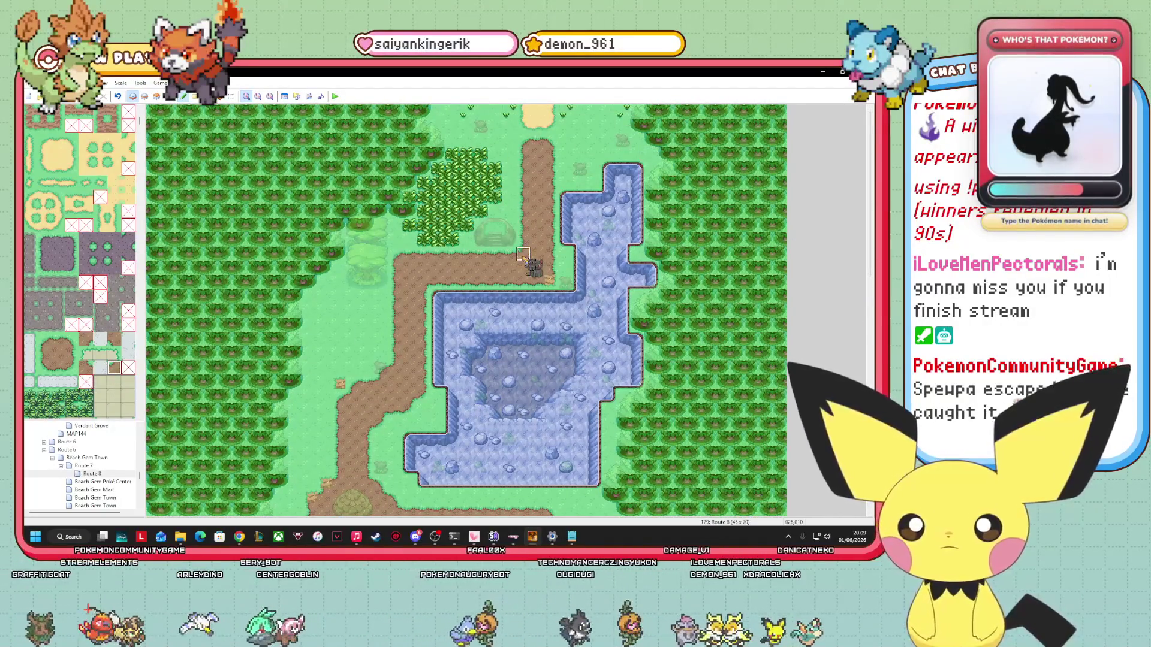
left_click(71, 367)
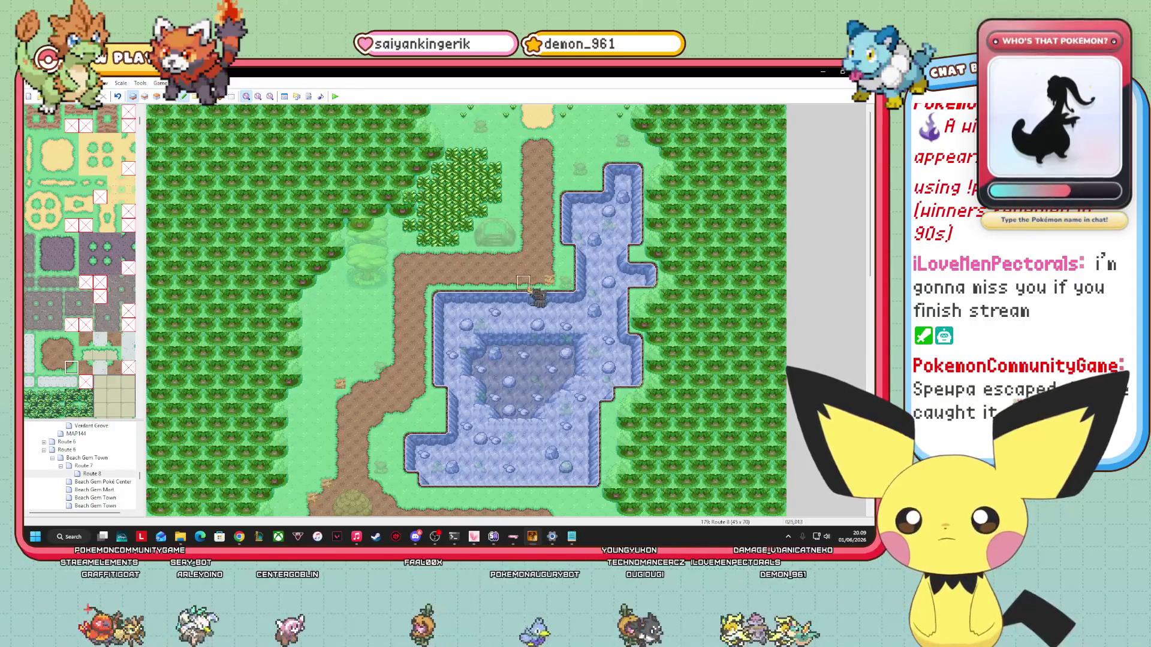
scroll(72, 157, "down", 10)
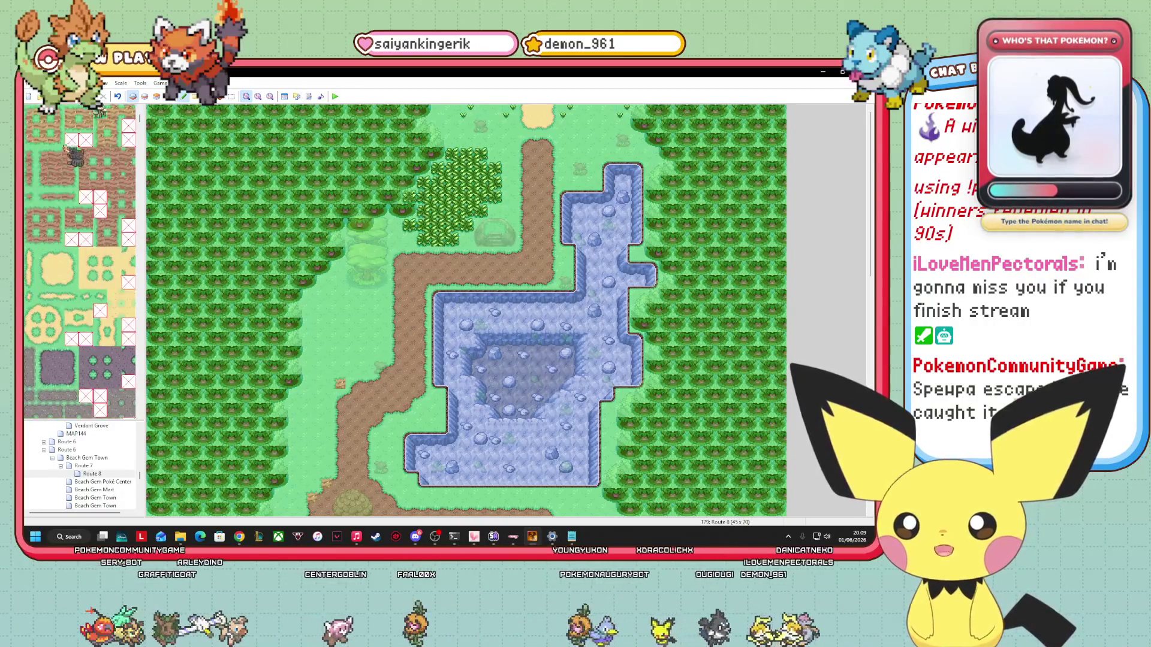
left_click(57, 125)
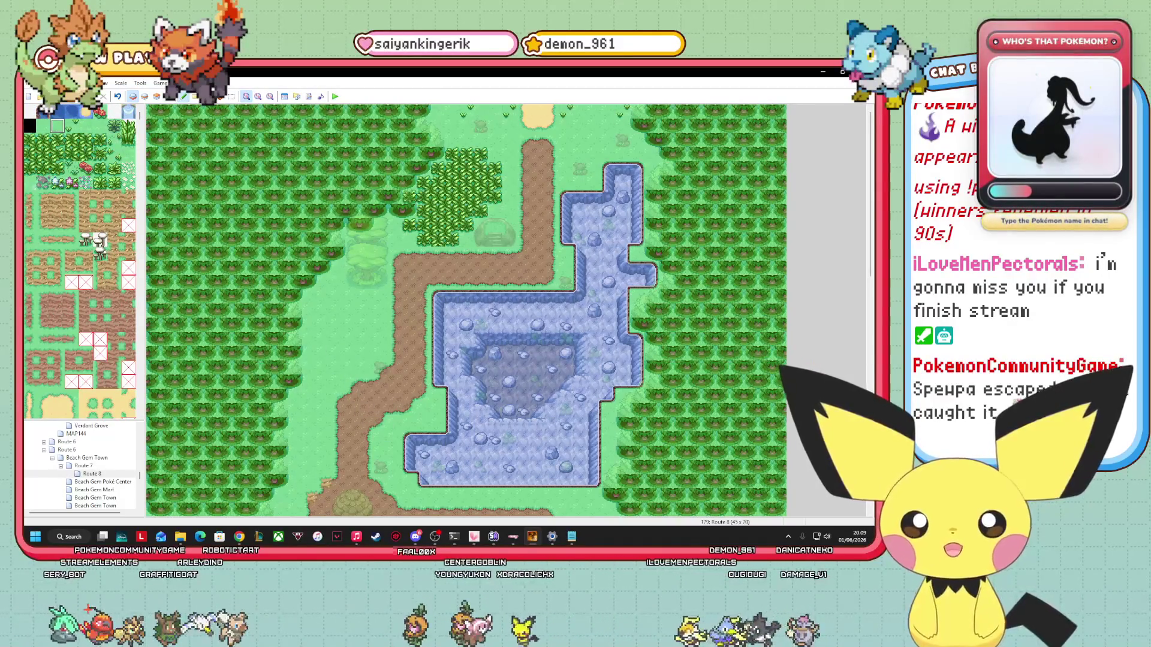
left_click_drag(871, 258, 858, 381)
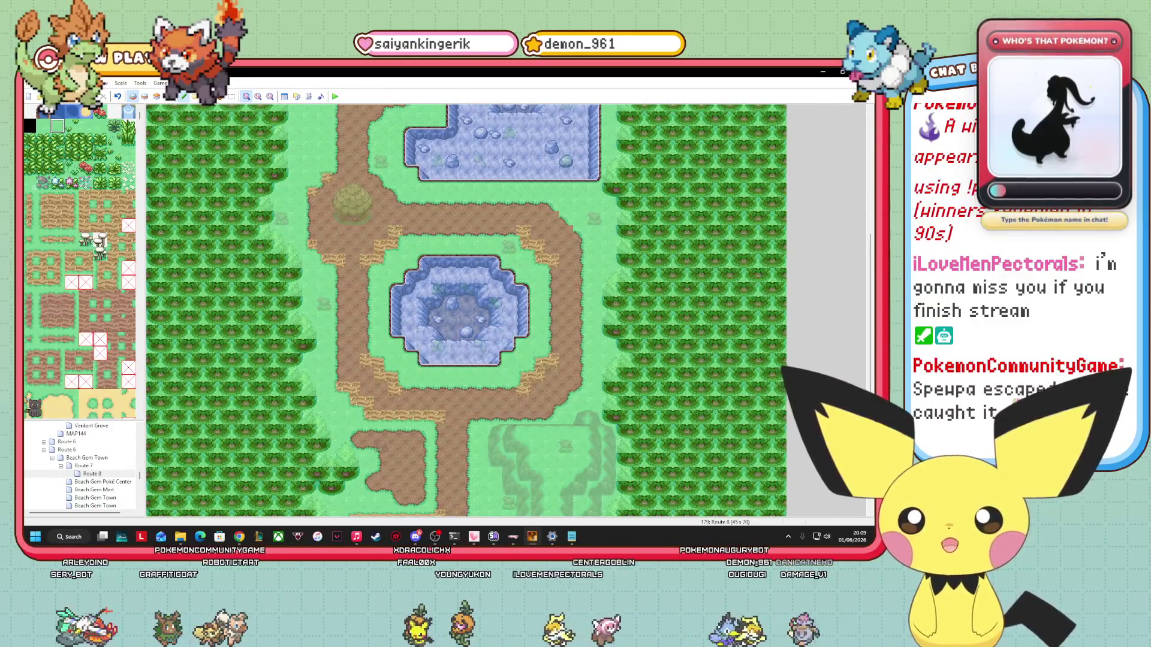
Paint dirt path over the fence pieces beside the pond loop.
scroll(80, 262, "down", 5)
scroll(57, 369, "down", 3)
left_click(43, 340)
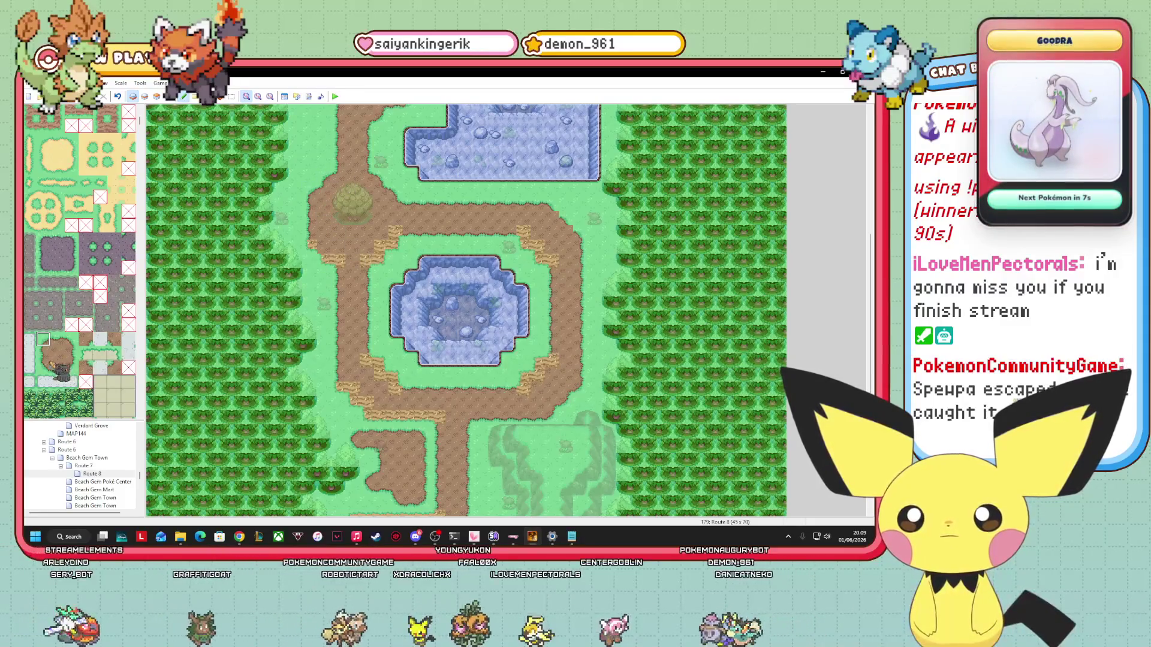
left_click(42, 368)
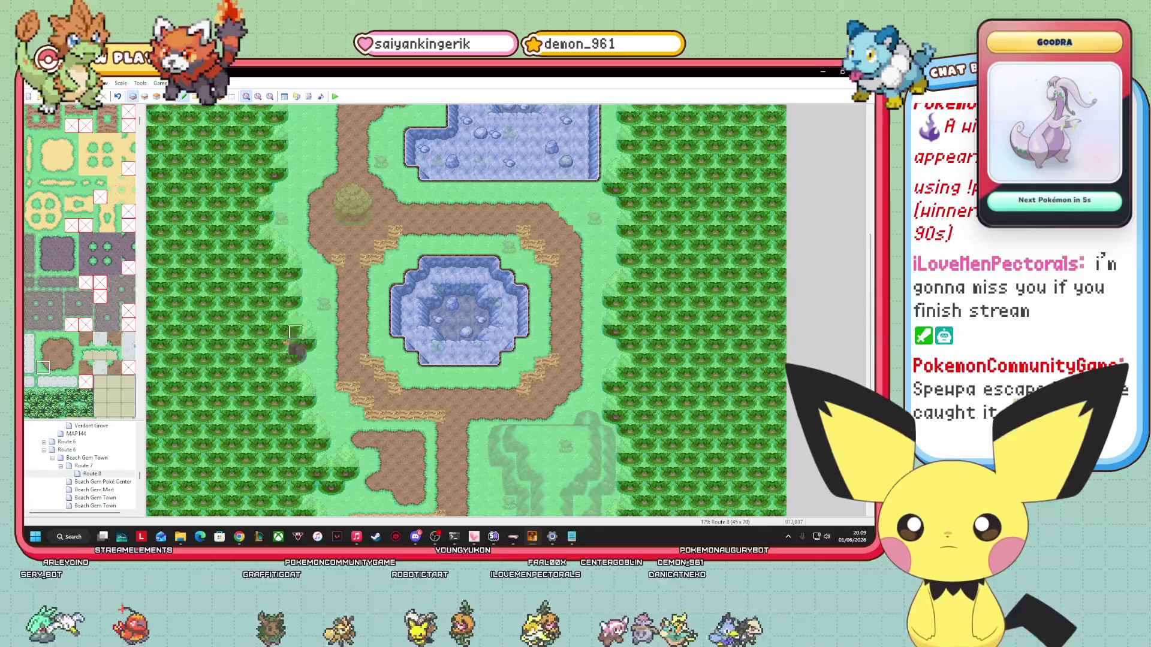
left_click(114, 340)
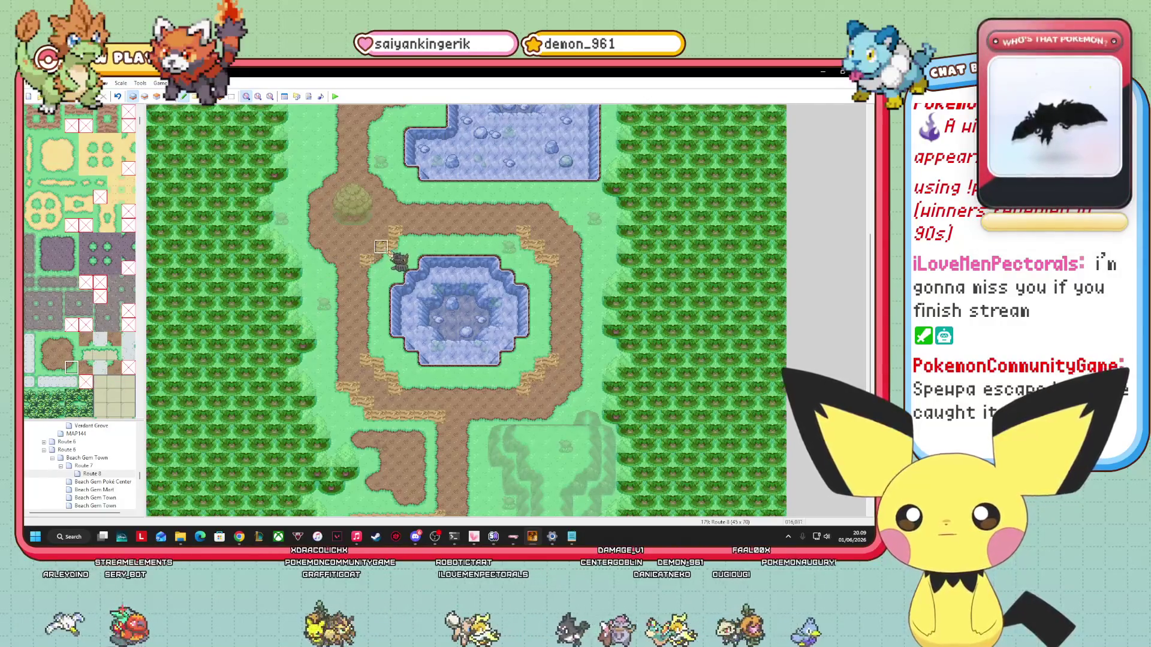
left_click(86, 339)
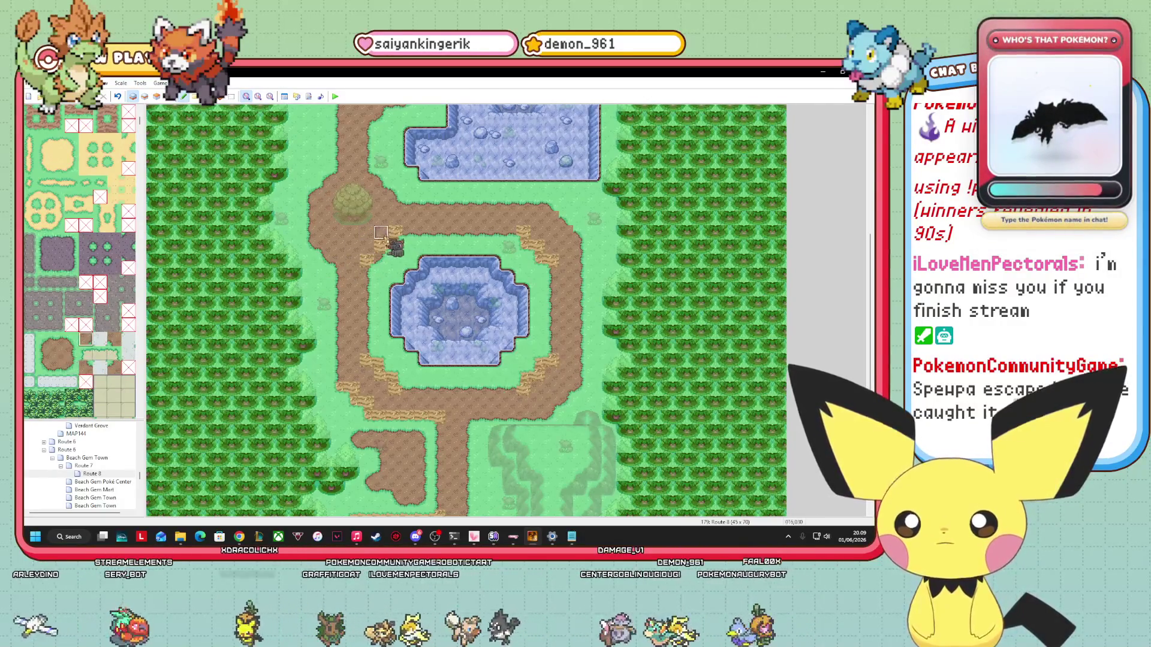
mouse_move(384, 232)
left_mouse_down()
mouse_move(395, 236)
mouse_move(366, 262)
left_mouse_up()
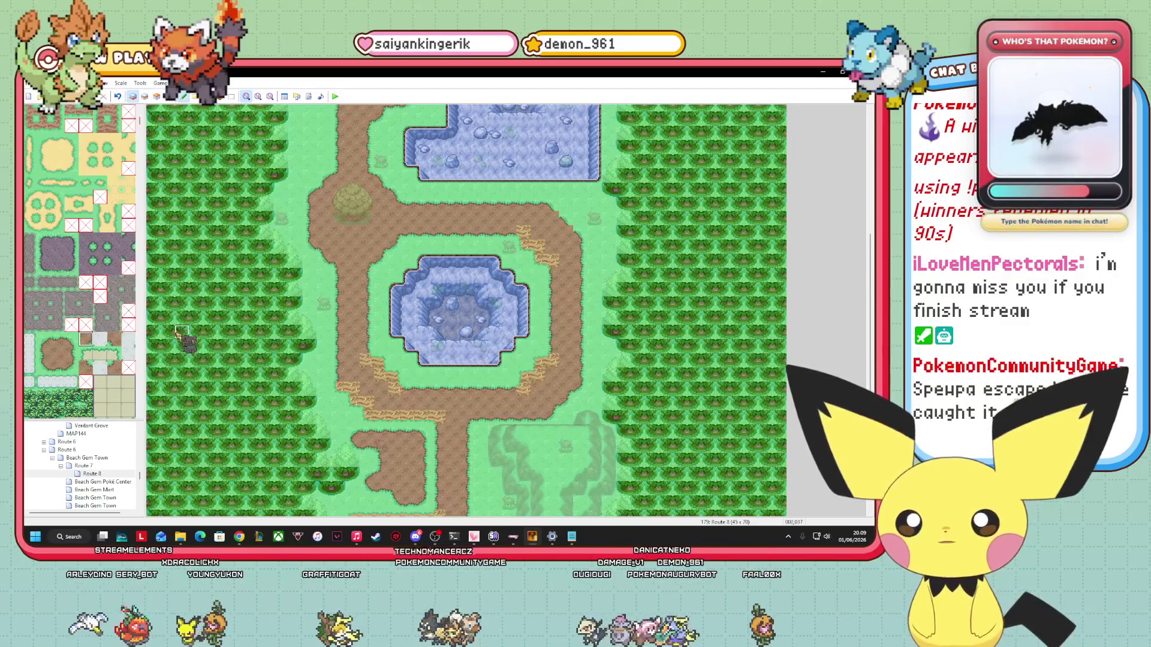
Select matching corner and edge path tiles for the loop's lower edge, then scroll the map down.
left_click(114, 339)
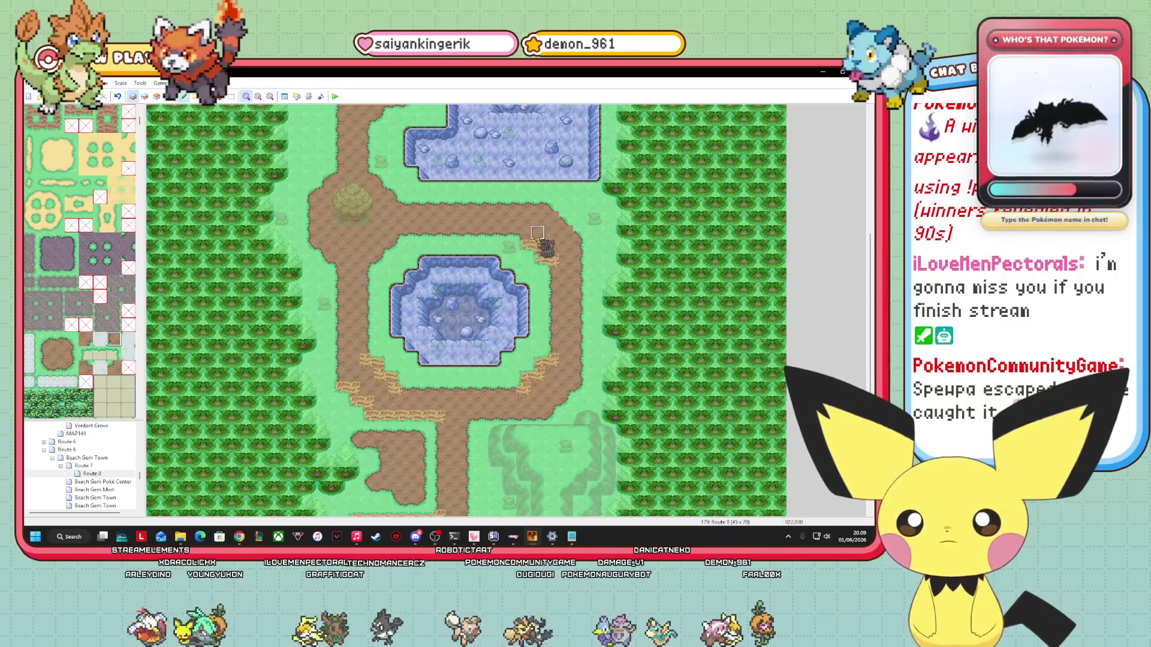
left_click(42, 367)
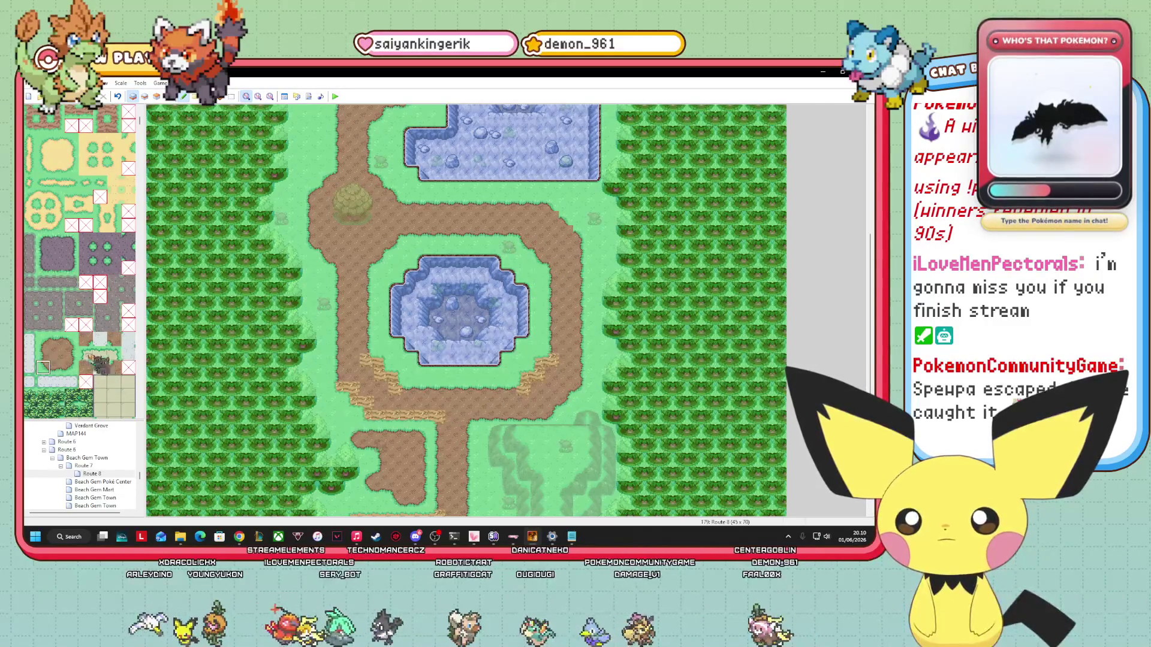
left_click(42, 339)
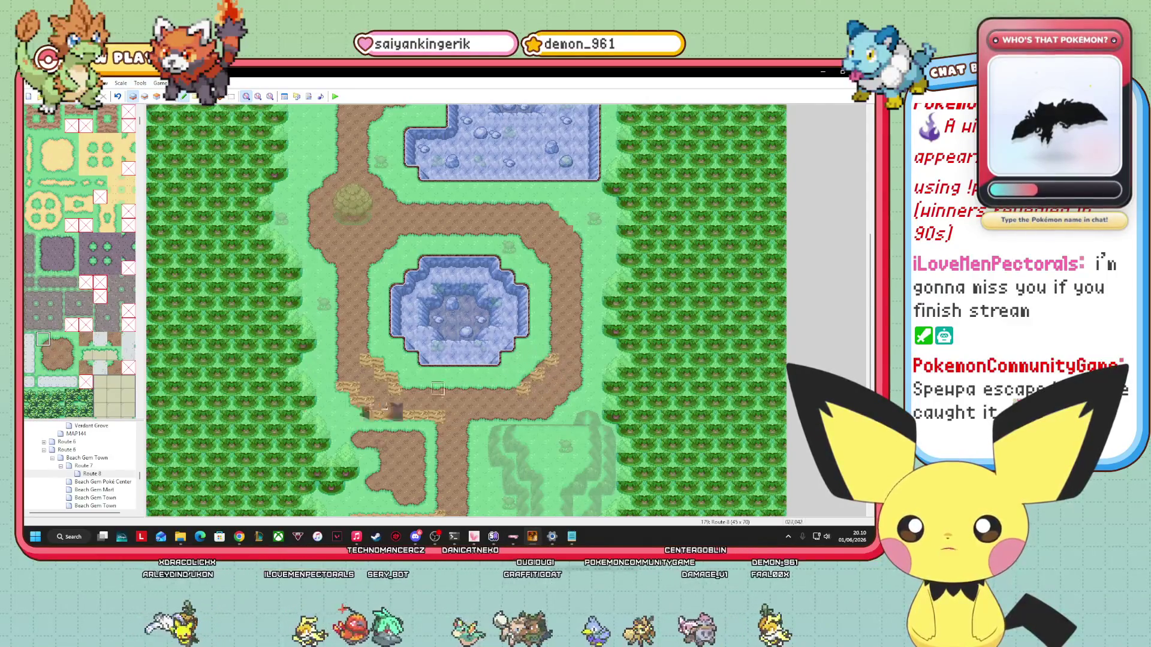
left_click(114, 367)
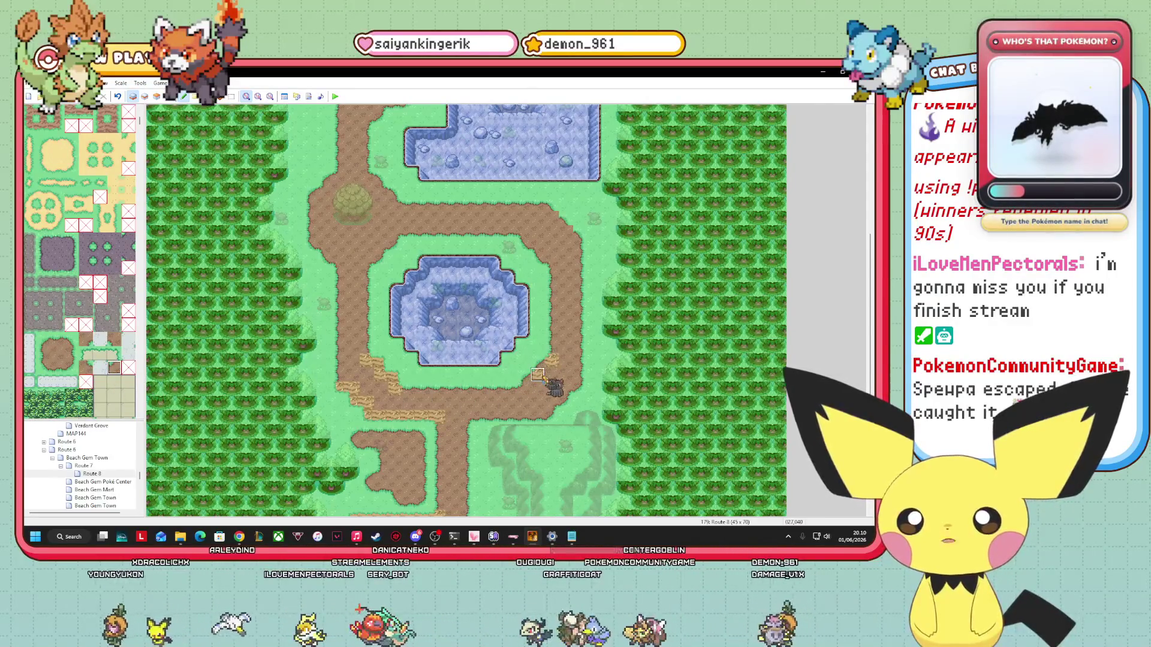
left_click(57, 339)
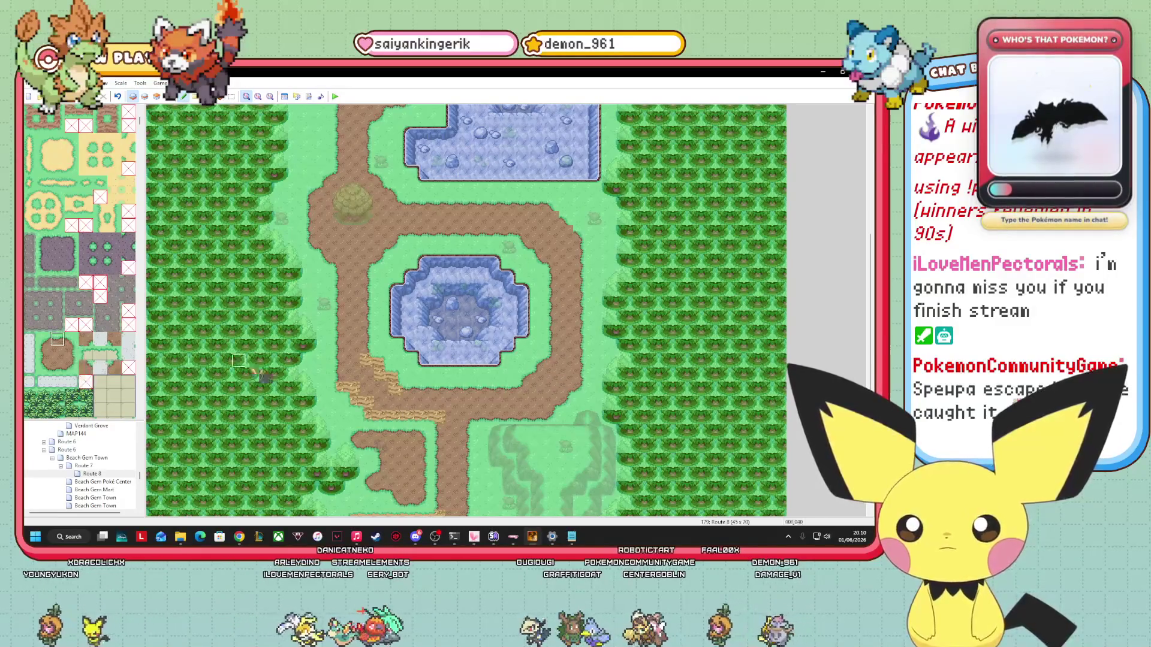
left_click(72, 340)
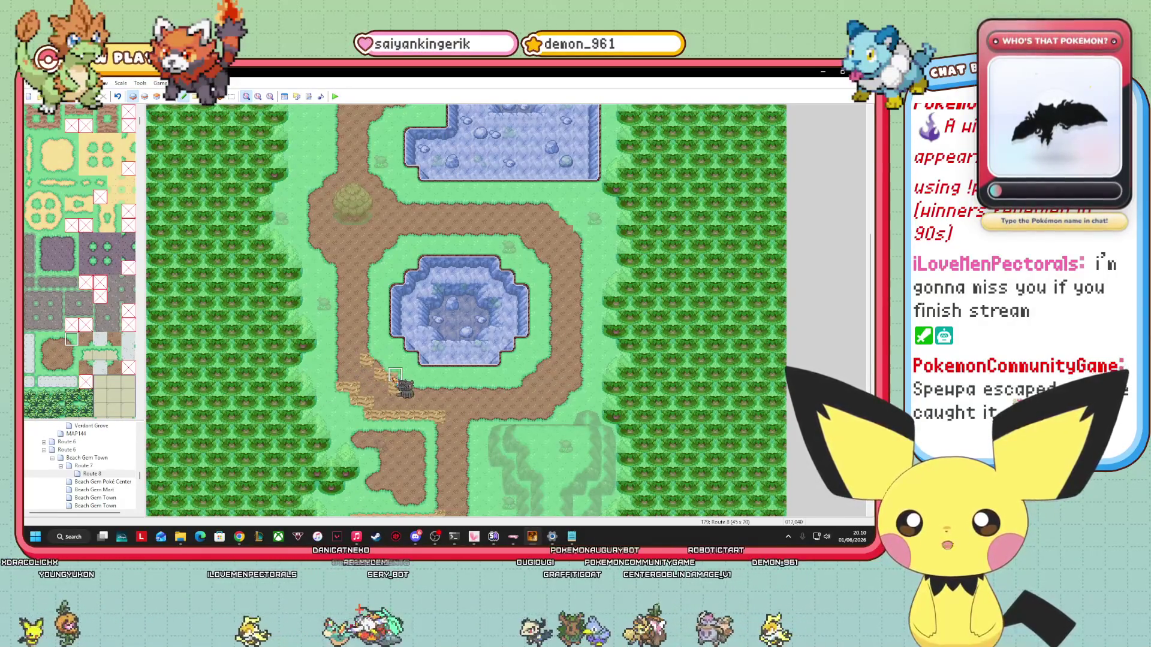
left_click(86, 367)
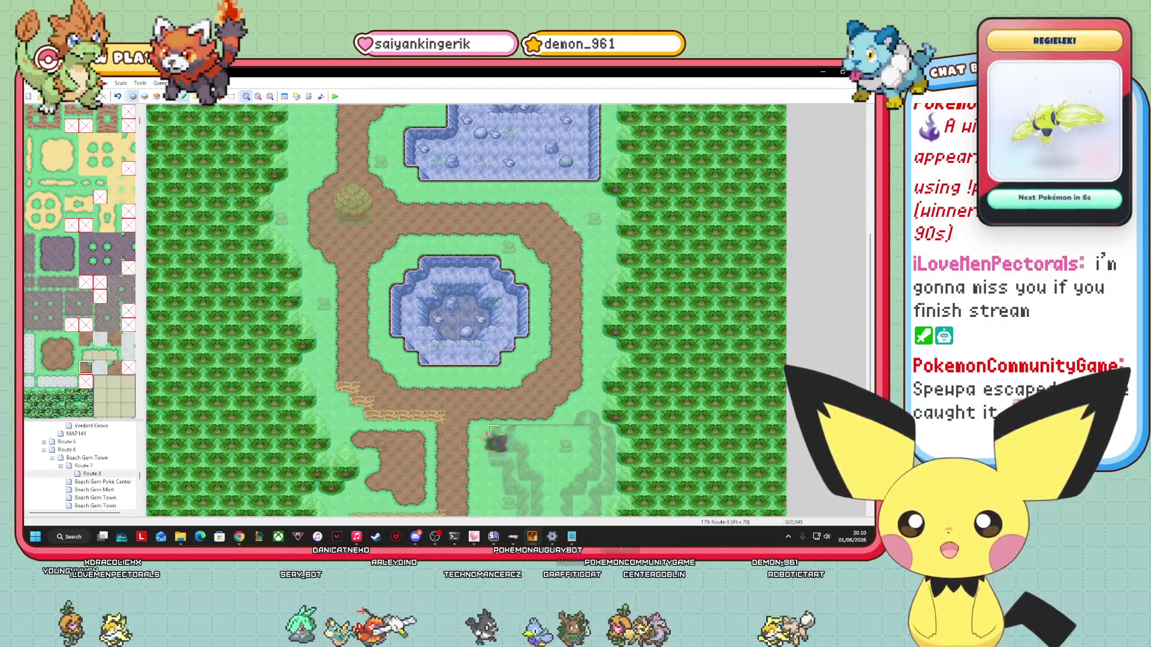
left_click(114, 339)
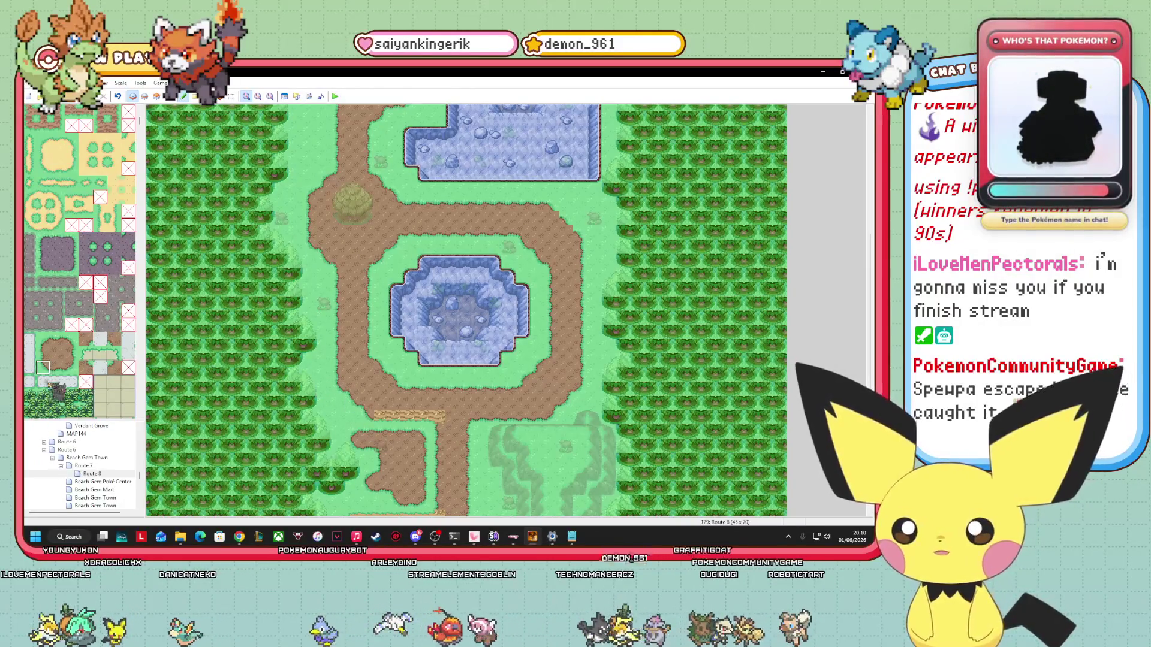
left_click(58, 367)
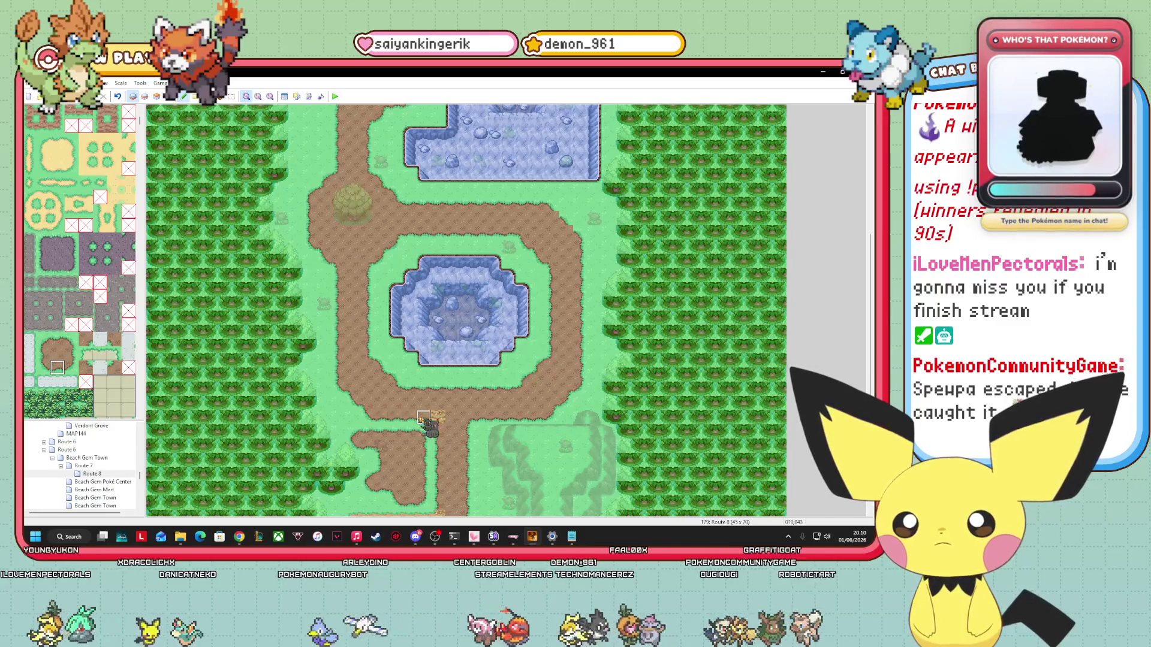
left_click(114, 339)
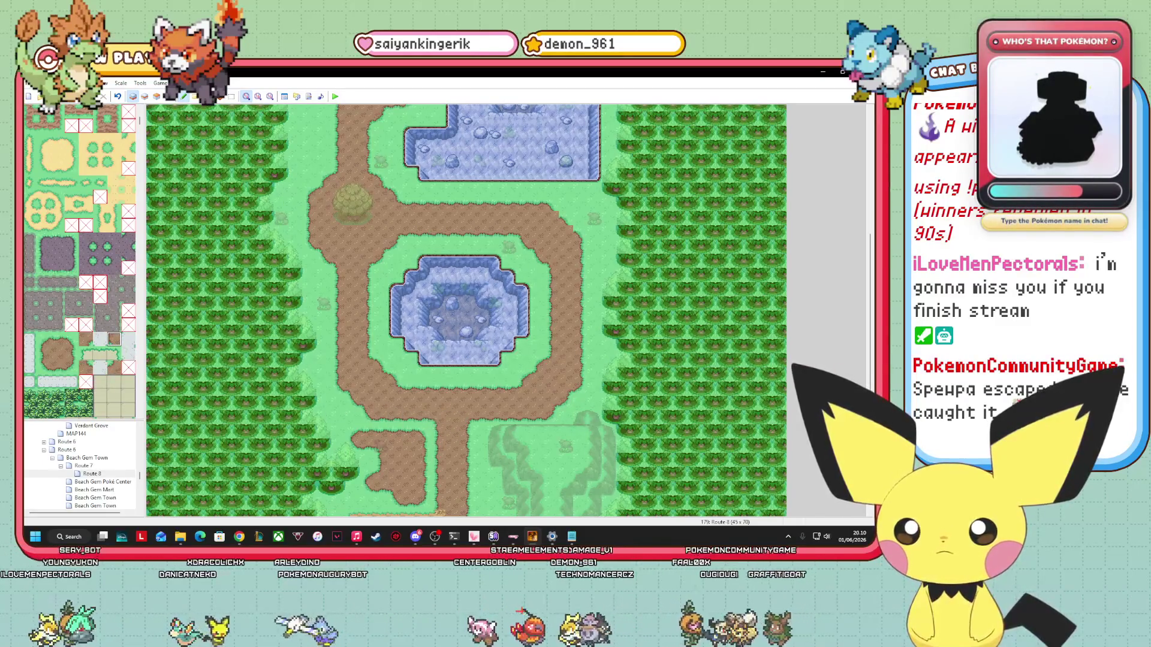
mouse_move(872, 334)
left_mouse_down()
mouse_move(872, 222)
mouse_move(872, 418)
left_mouse_up()
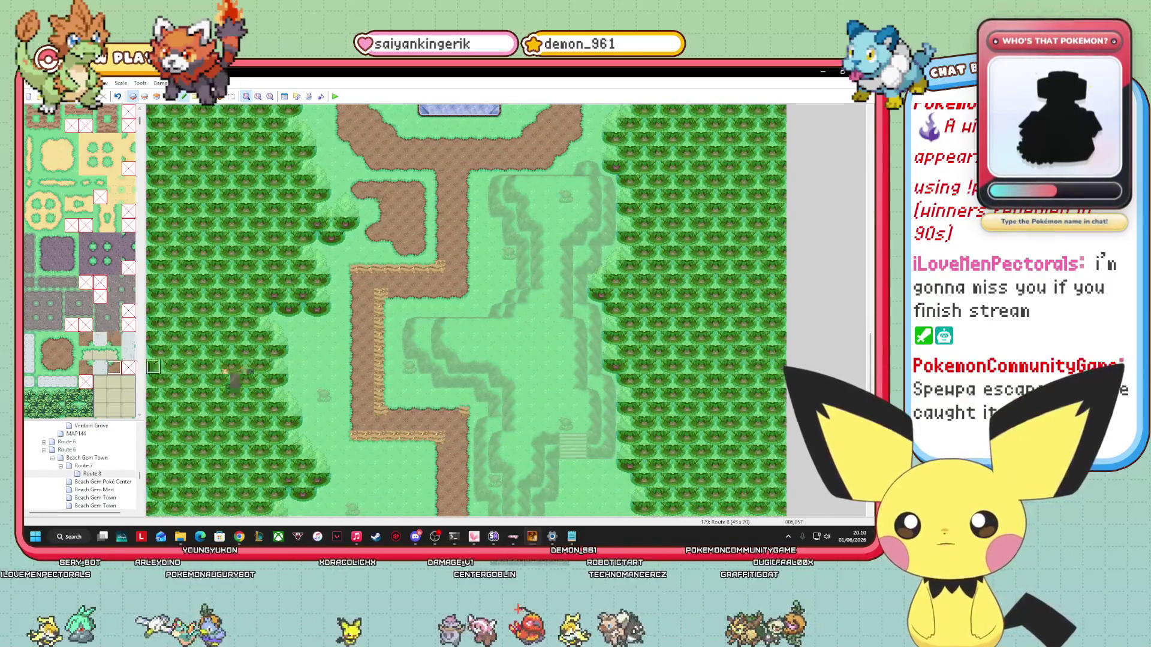
Sample path tiles from the map and paint dirt over the fence row and column along the lower path.
right_click(381, 281)
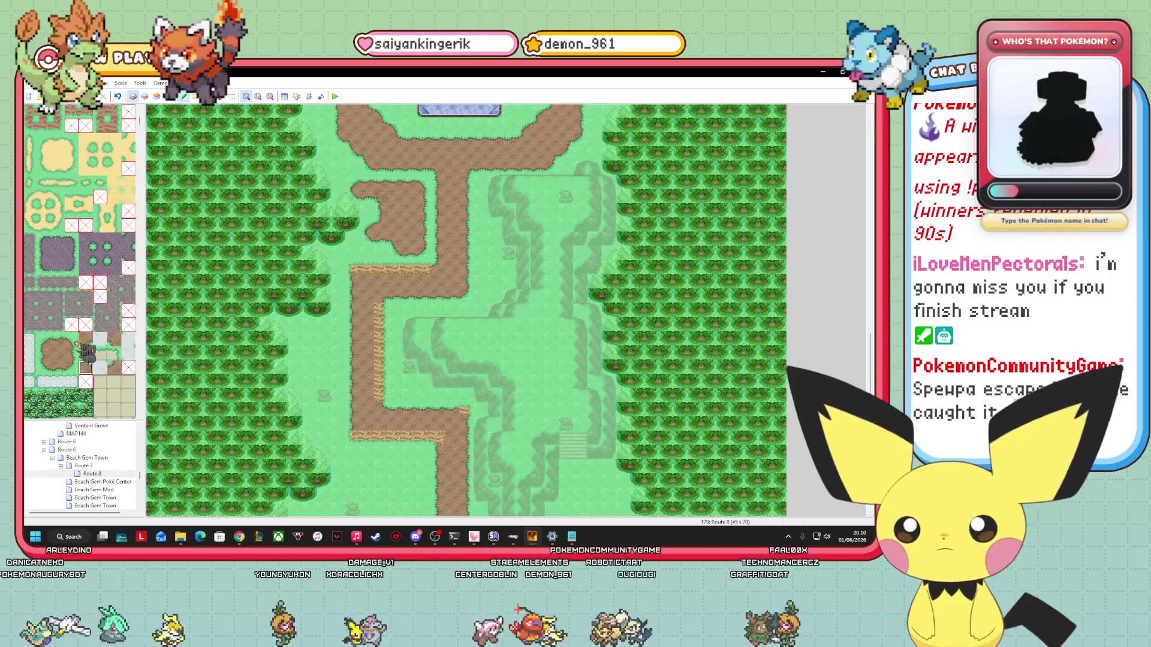
left_click(74, 341)
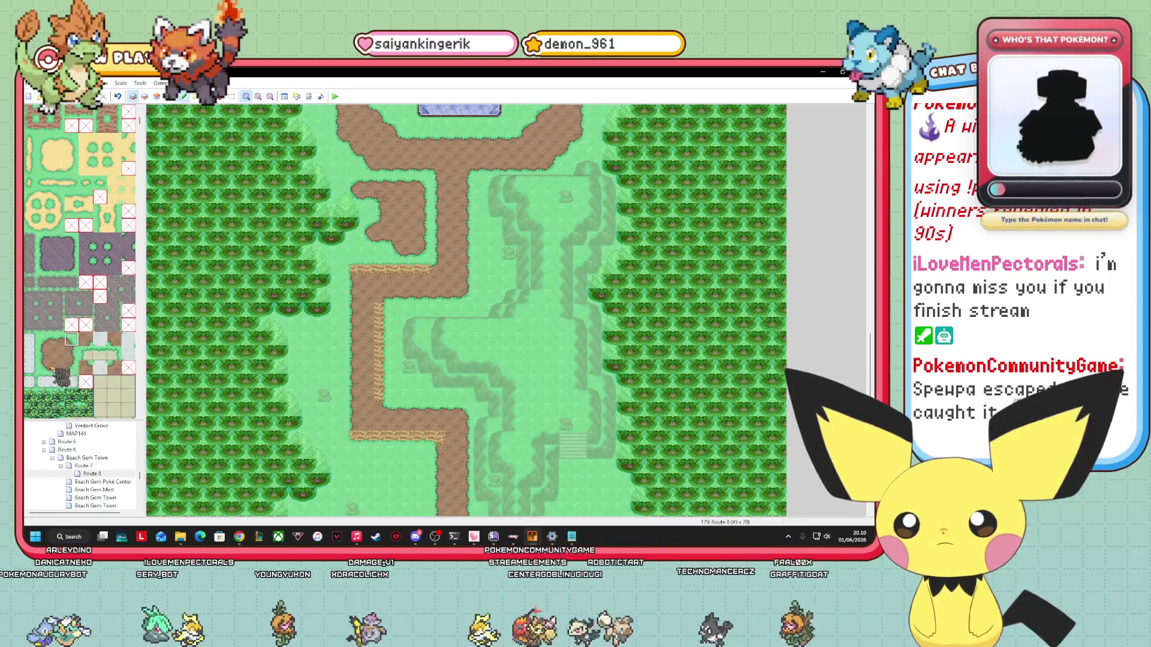
right_click(508, 467)
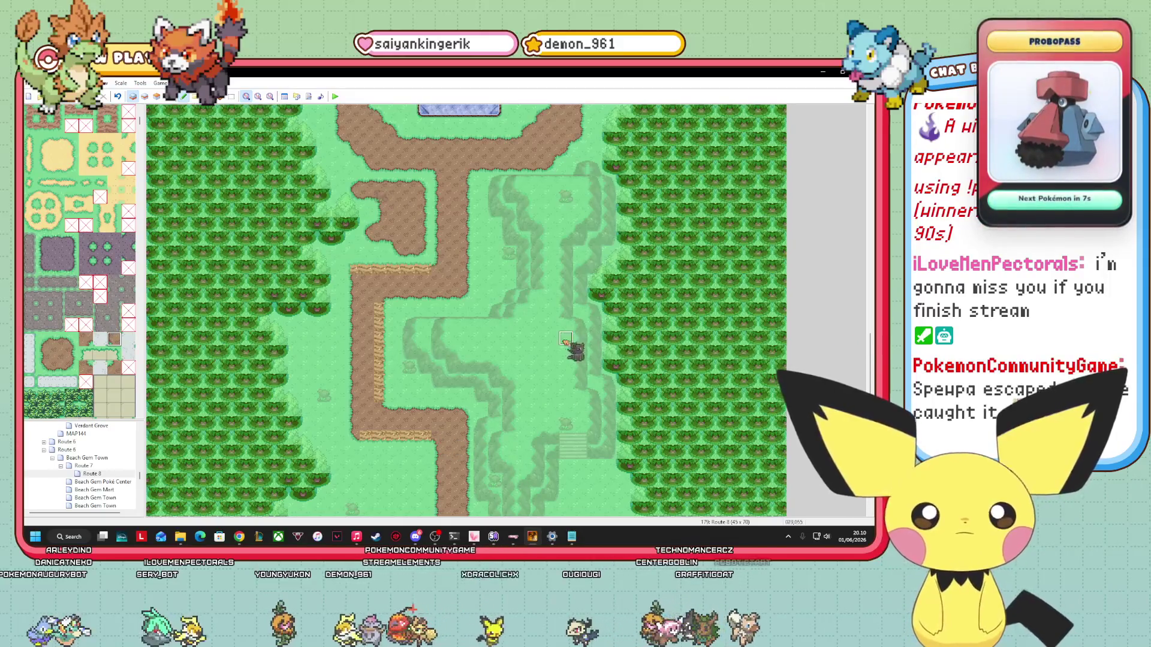
scroll(466, 310, "down", 2)
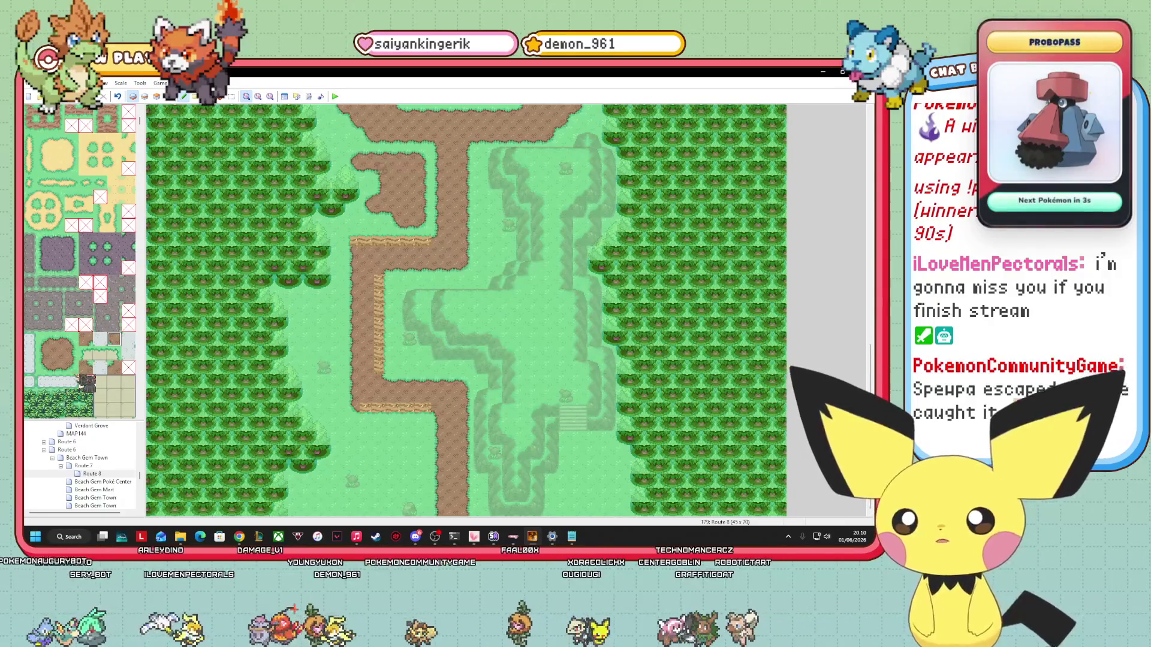
right_click(324, 239)
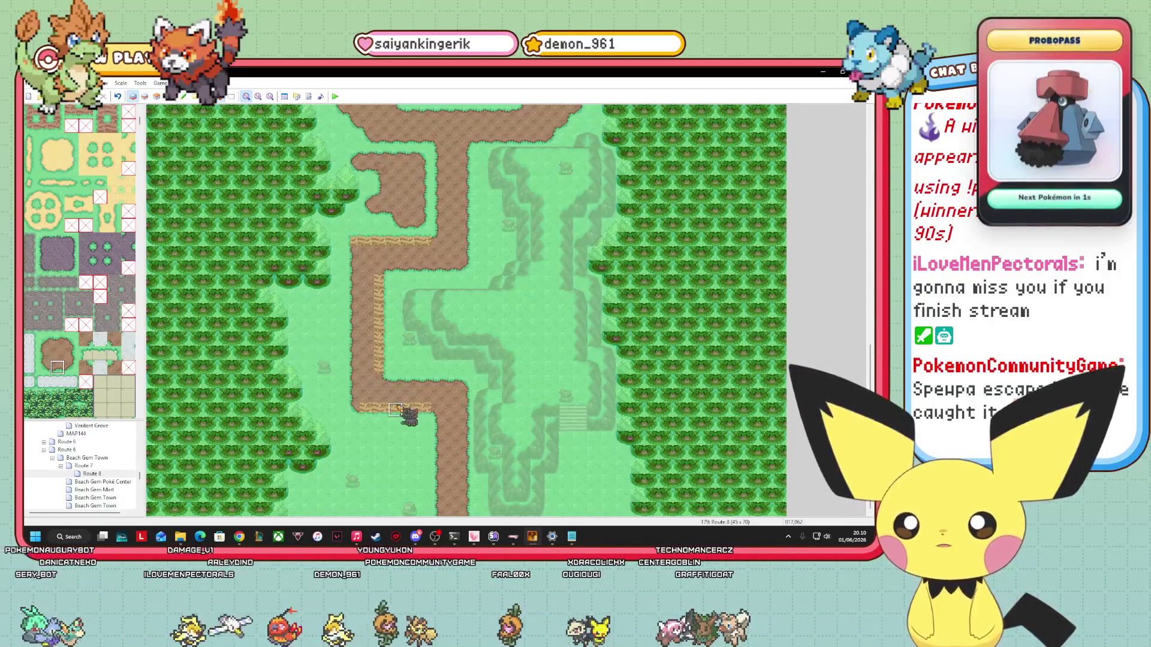
left_click(58, 339)
left_click_drag(429, 241, 360, 242)
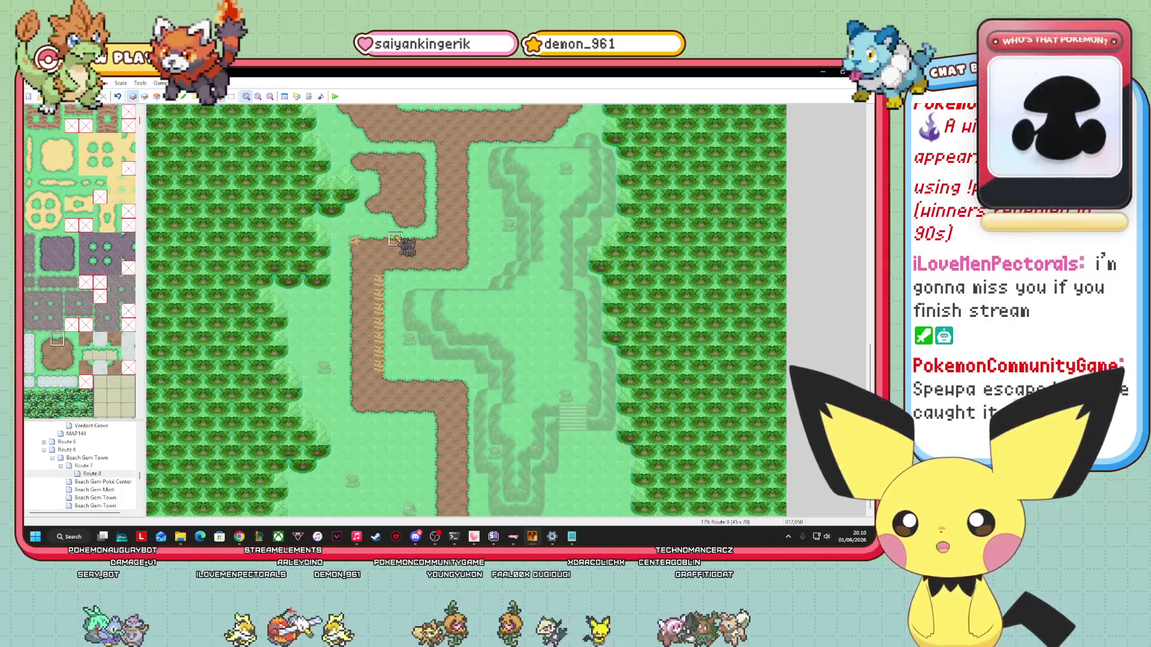
left_click(71, 353)
left_click_drag(379, 318, 379, 372)
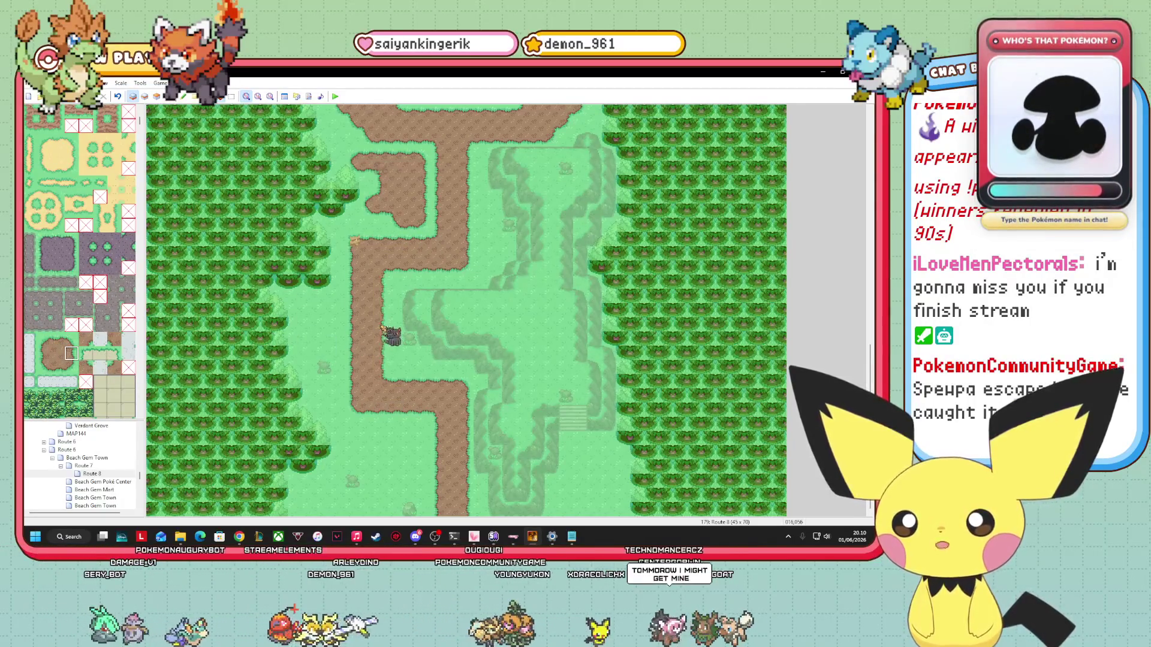
scroll(384, 360, "up", 5)
scroll(466, 310, "up", 3)
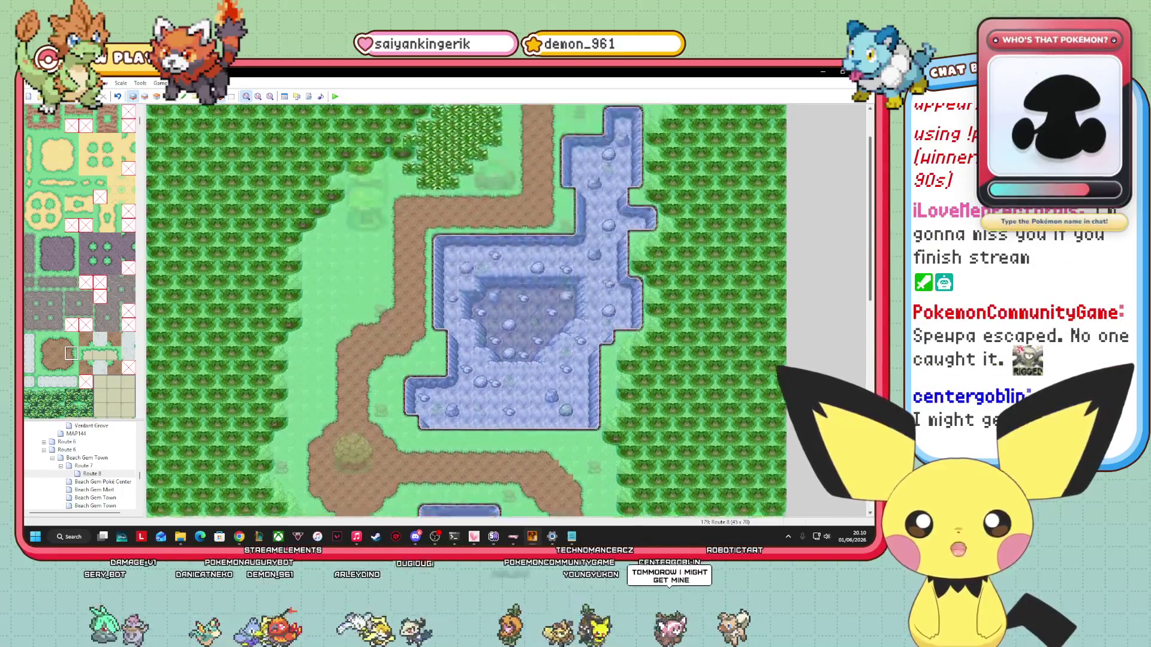